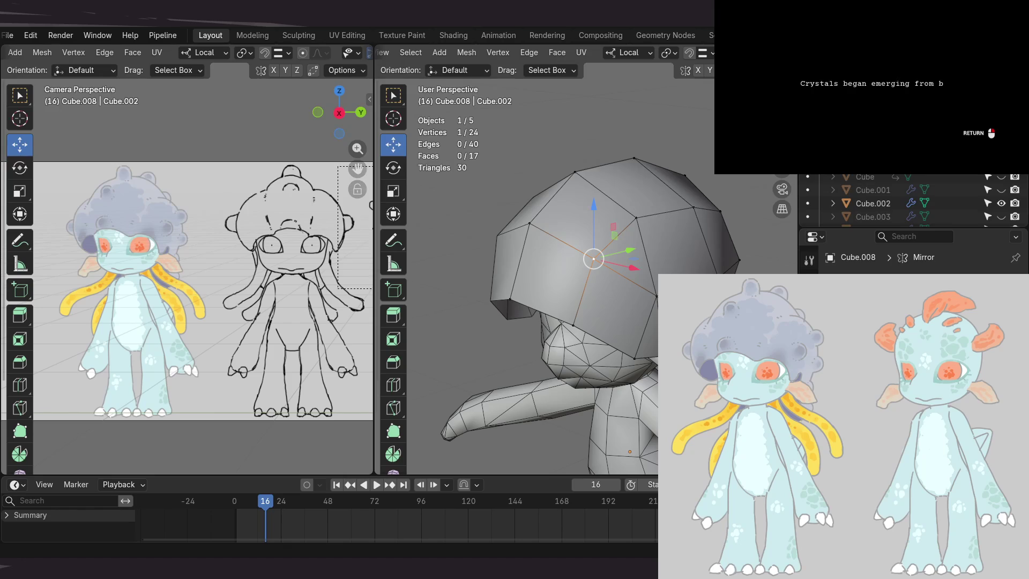
# - Move a cap vertex so the hair cap sits closer around the head, checking from several angles
pyautogui.moveTo(600, 261)
pyautogui.mouseDown(button='middle')
pyautogui.moveTo(742, 274)
pyautogui.moveTo(680, 257)
pyautogui.moveTo(643, 268)
pyautogui.mouseUp(button='middle')
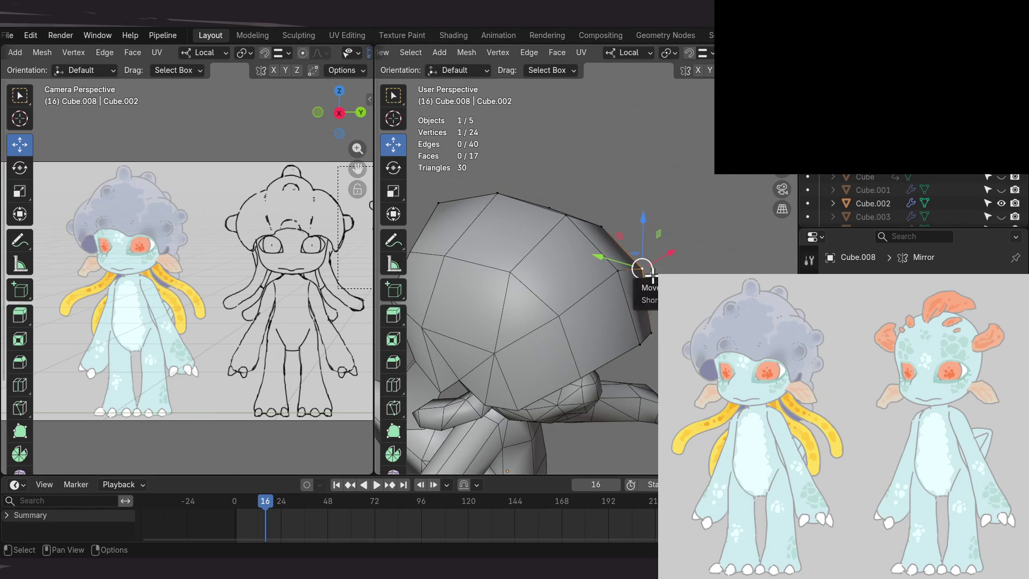
pyautogui.moveTo(642, 268); pyautogui.dragTo(640, 262)
pyautogui.moveTo(640, 261)
pyautogui.mouseDown(button='middle')
pyautogui.moveTo(592, 287)
pyautogui.moveTo(464, 255)
pyautogui.moveTo(565, 257)
pyautogui.moveTo(554, 239)
pyautogui.moveTo(596, 269)
pyautogui.mouseUp(button='middle')
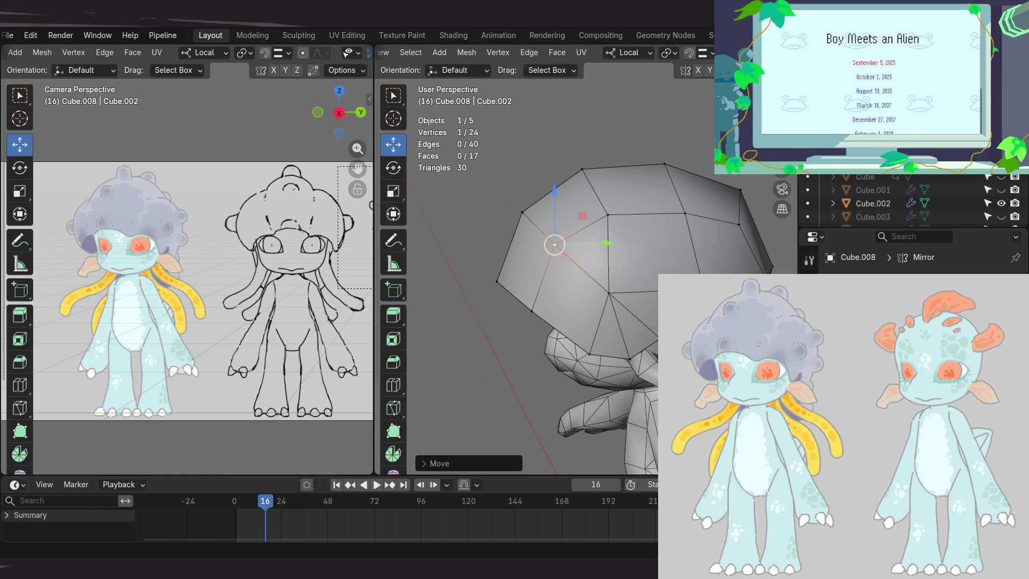
pyautogui.moveTo(588, 294)
pyautogui.mouseDown(button='middle')
pyautogui.moveTo(600, 289)
pyautogui.moveTo(568, 301)
pyautogui.moveTo(599, 289)
pyautogui.moveTo(596, 278)
pyautogui.moveTo(605, 287)
pyautogui.moveTo(609, 268)
pyautogui.moveTo(568, 279)
pyautogui.moveTo(616, 259)
pyautogui.moveTo(618, 269)
pyautogui.moveTo(588, 253)
pyautogui.mouseUp(button='middle')
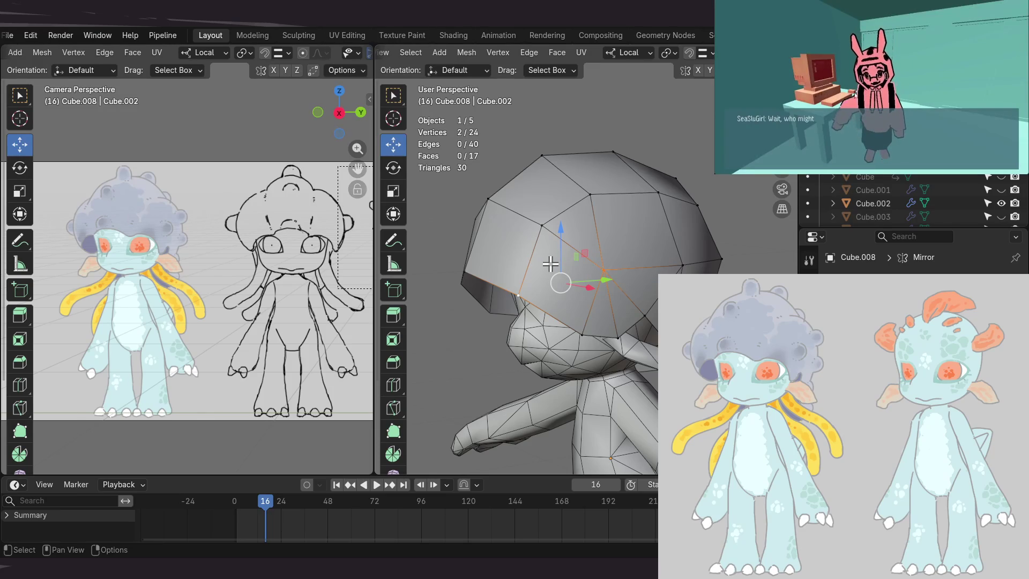
pyautogui.moveTo(573, 253)
pyautogui.mouseDown(button='middle')
pyautogui.moveTo(582, 239)
pyautogui.moveTo(572, 225)
pyautogui.mouseUp(button='middle')
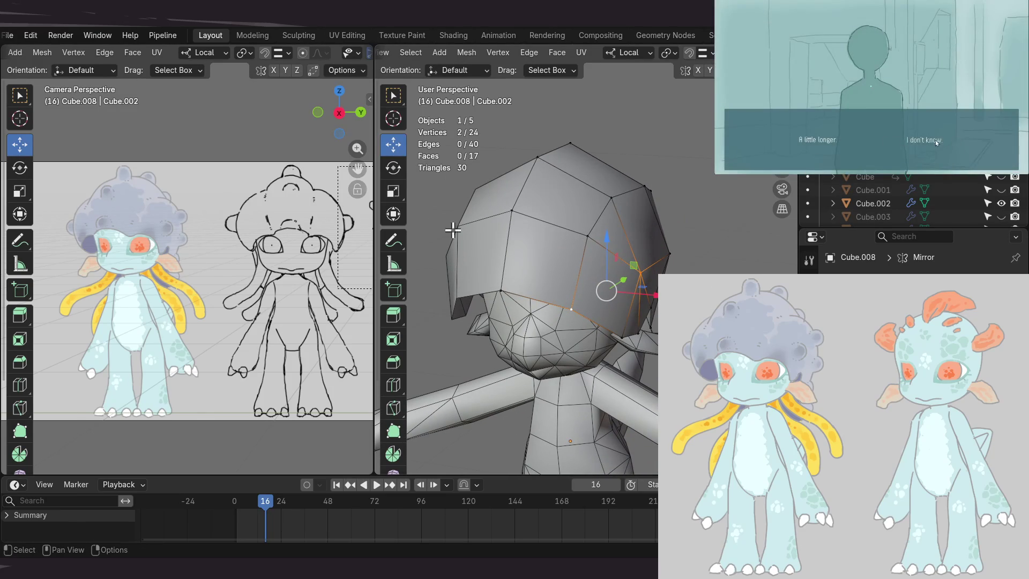
pyautogui.moveTo(516, 252)
pyautogui.keyDown('shift'); pyautogui.mouseDown(button='middle')
pyautogui.moveTo(563, 279)
pyautogui.moveTo(597, 248)
pyautogui.moveTo(600, 262)
pyautogui.moveTo(604, 239)
pyautogui.moveTo(587, 245)
pyautogui.moveTo(596, 268)
pyautogui.moveTo(469, 260)
pyautogui.moveTo(527, 279)
pyautogui.moveTo(573, 310)
pyautogui.moveTo(595, 264)
pyautogui.moveTo(694, 253)
pyautogui.moveTo(581, 266)
pyautogui.moveTo(600, 246)
pyautogui.moveTo(536, 246)
pyautogui.mouseUp(button='middle'); pyautogui.keyUp('shift')
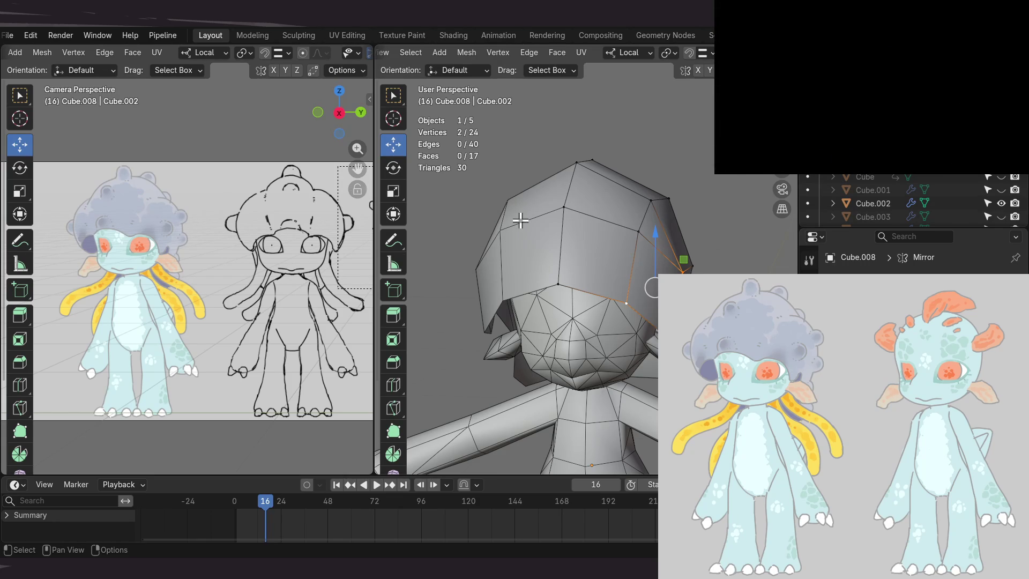
# - Add an edge loop around the hair cap, bringing it to 32 vertices and 24 faces
pyautogui.moveTo(534, 259); pyautogui.dragTo(590, 252, button='middle')
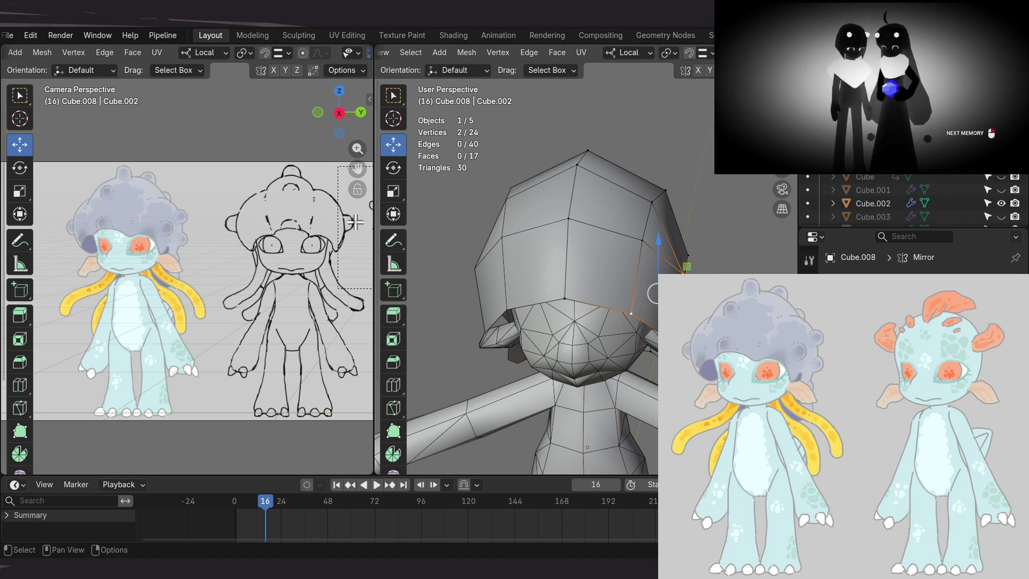
pyautogui.moveTo(462, 248); pyautogui.dragTo(472, 285, button='middle')
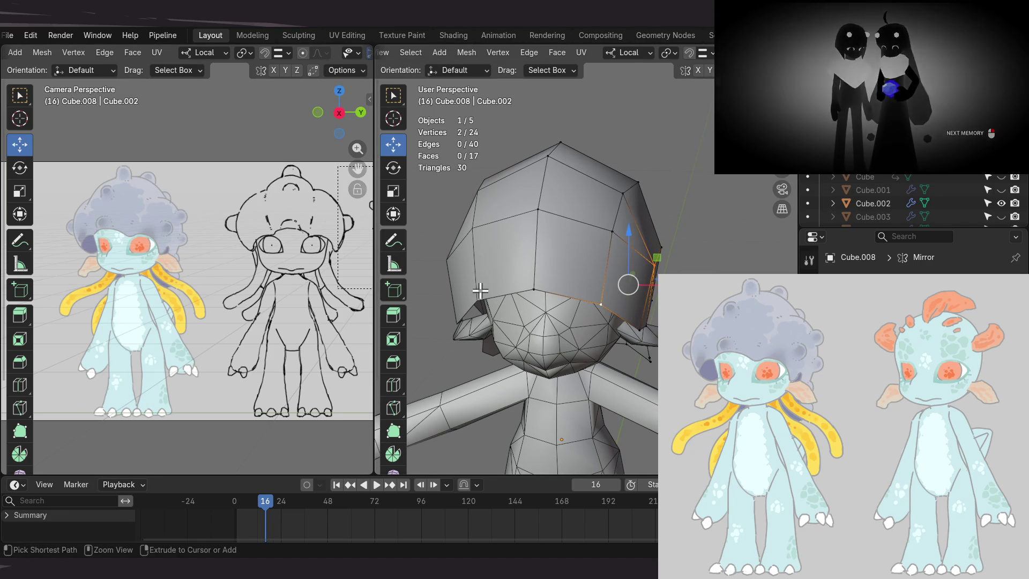
pyautogui.hotkey('ctrl', 'r')
pyautogui.click(569, 224)
# - Orbit around the head to inspect the new edge loop, ending on a front view
pyautogui.moveTo(568, 225)
pyautogui.mouseDown(button='middle')
pyautogui.moveTo(501, 249)
pyautogui.moveTo(484, 282)
pyautogui.moveTo(528, 347)
pyautogui.moveTo(519, 275)
pyautogui.moveTo(669, 257)
pyautogui.moveTo(611, 265)
pyautogui.moveTo(664, 249)
pyautogui.moveTo(541, 313)
pyautogui.moveTo(480, 291)
pyautogui.moveTo(409, 227)
pyautogui.moveTo(417, 259)
pyautogui.moveTo(588, 280)
pyautogui.moveTo(675, 246)
pyautogui.moveTo(666, 230)
pyautogui.moveTo(574, 280)
pyautogui.moveTo(593, 281)
pyautogui.moveTo(540, 285)
pyautogui.moveTo(531, 270)
pyautogui.moveTo(555, 242)
pyautogui.moveTo(592, 239)
pyautogui.mouseUp(button='middle')
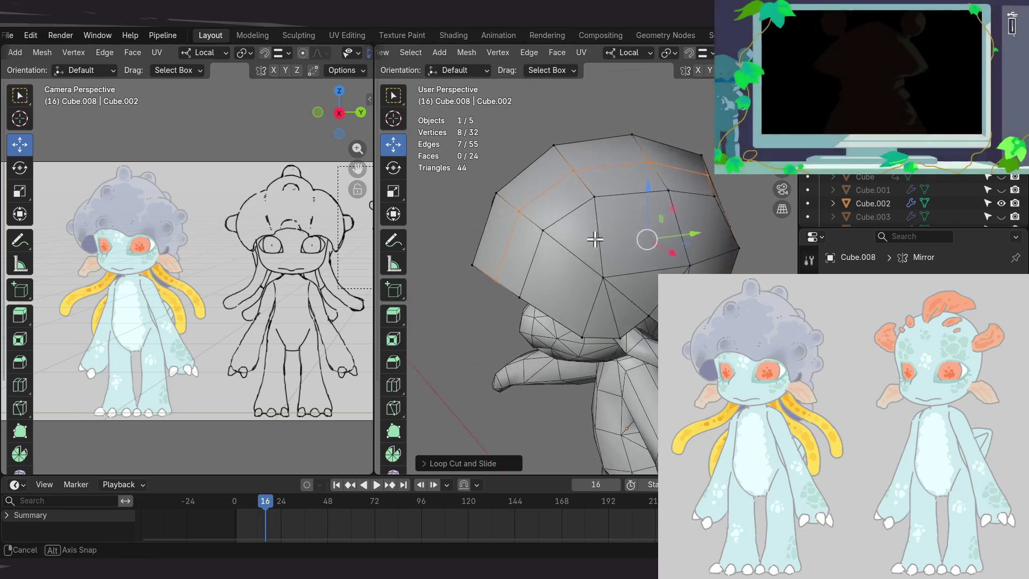
pyautogui.moveTo(606, 187); pyautogui.dragTo(609, 197, button='middle')
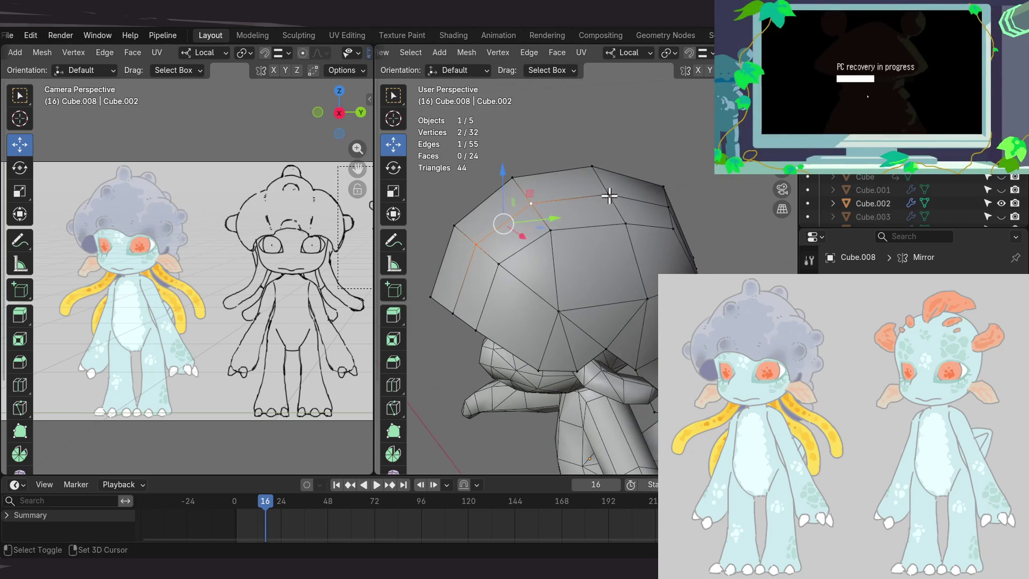
pyautogui.moveTo(679, 234)
pyautogui.mouseDown(button='middle')
pyautogui.moveTo(563, 236)
pyautogui.moveTo(678, 225)
pyautogui.moveTo(595, 240)
pyautogui.mouseUp(button='middle')
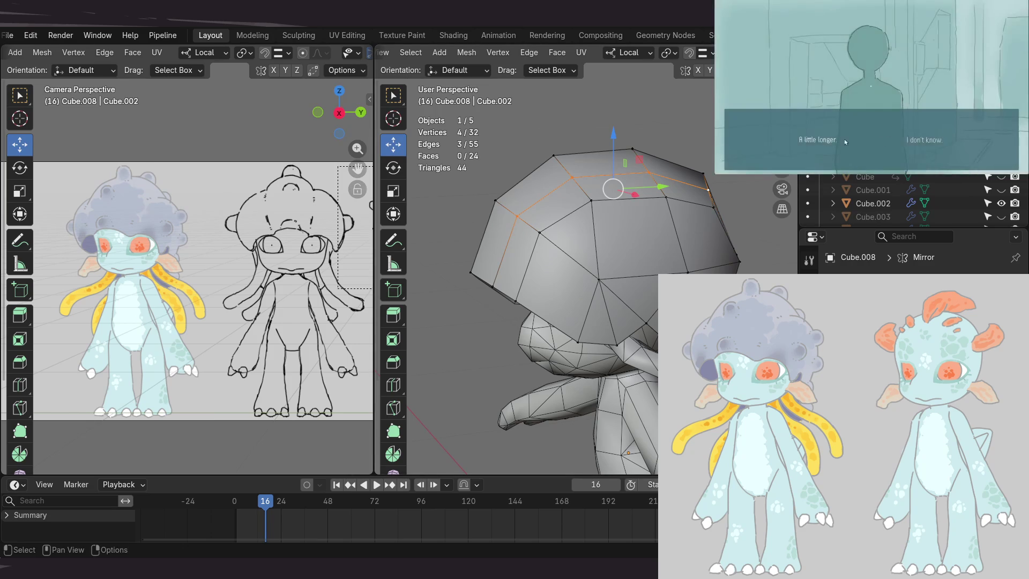
pyautogui.moveTo(664, 332)
pyautogui.mouseDown(button='middle')
pyautogui.moveTo(698, 285)
pyautogui.moveTo(635, 270)
pyautogui.moveTo(693, 268)
pyautogui.moveTo(636, 248)
pyautogui.mouseUp(button='middle')
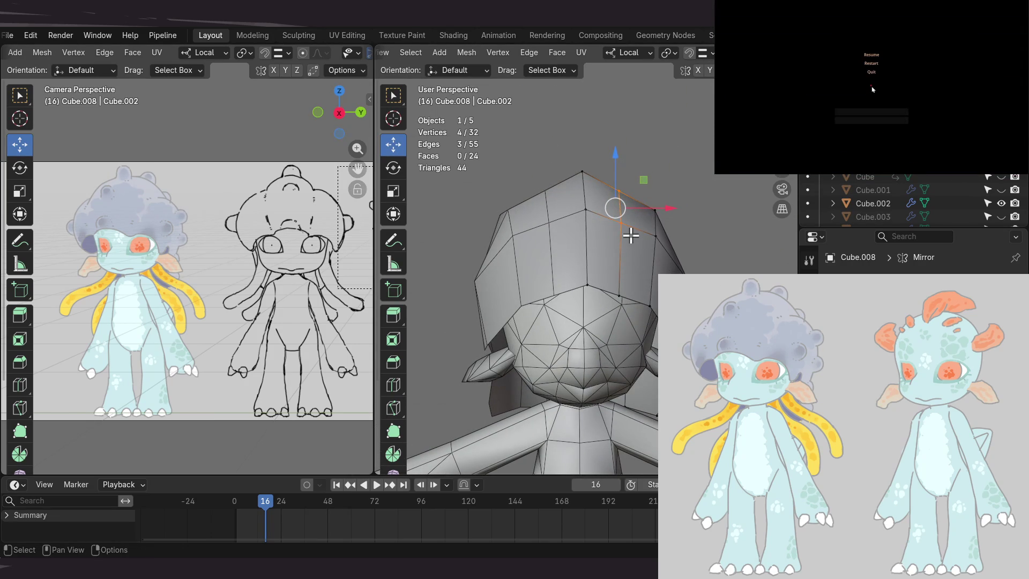
pyautogui.moveTo(631, 236)
pyautogui.keyDown('alt'); pyautogui.mouseDown(button='middle')
pyautogui.moveTo(581, 236)
pyautogui.moveTo(615, 202)
pyautogui.moveTo(596, 247)
pyautogui.moveTo(611, 211)
pyautogui.mouseUp(button='middle'); pyautogui.keyUp('alt')
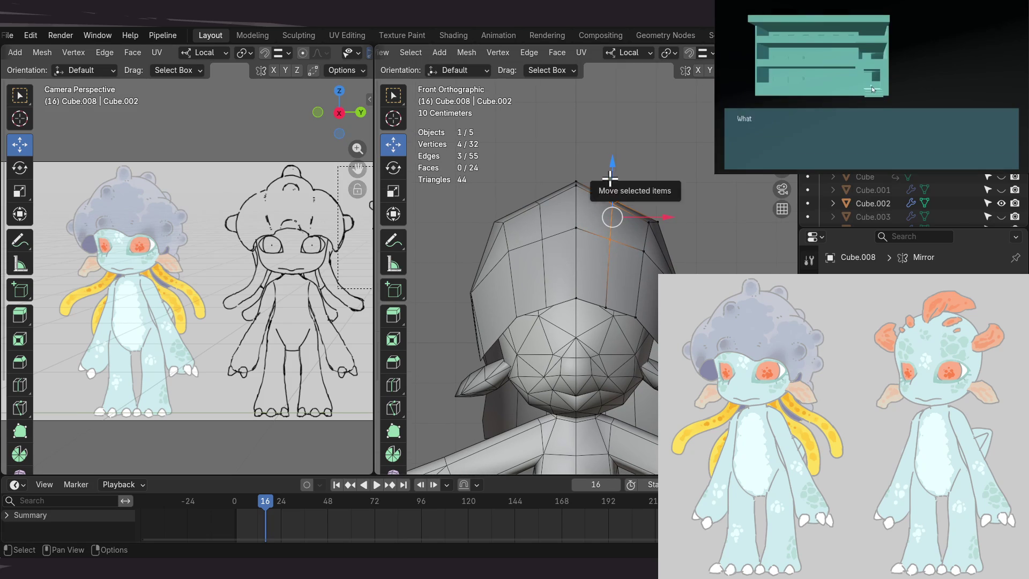
# - Raise the selected cap vertices slightly, then lift a single vertex and shift it sideways
pyautogui.moveTo(611, 179); pyautogui.dragTo(611, 166)
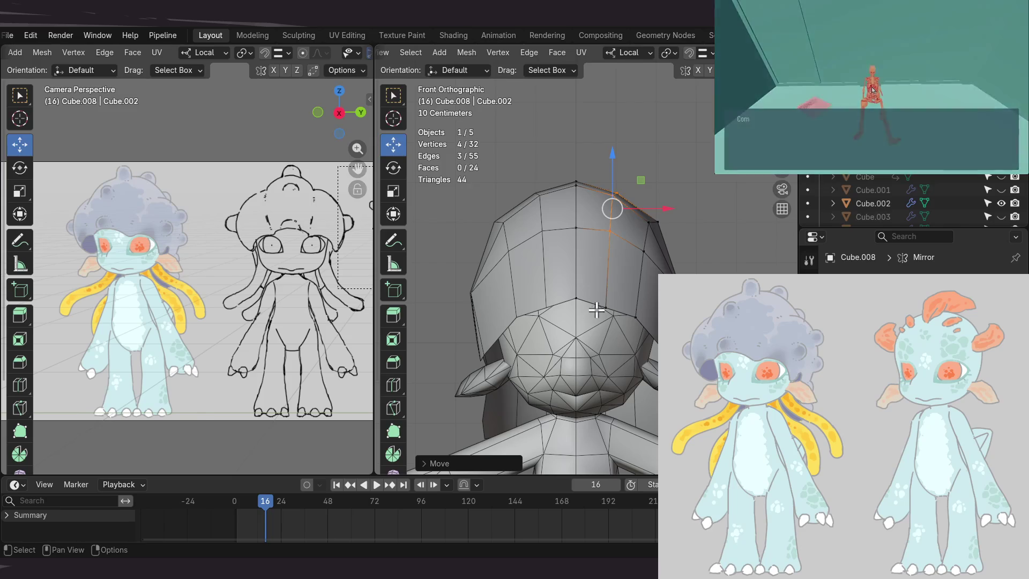
pyautogui.click(606, 303)
pyautogui.moveTo(606, 258); pyautogui.dragTo(604, 252)
pyautogui.moveTo(648, 283)
pyautogui.mouseDown(button='middle')
pyautogui.moveTo(620, 234)
pyautogui.moveTo(620, 271)
pyautogui.moveTo(602, 280)
pyautogui.moveTo(601, 303)
pyautogui.moveTo(533, 301)
pyautogui.moveTo(593, 293)
pyautogui.moveTo(573, 252)
pyautogui.moveTo(576, 275)
pyautogui.mouseUp(button='middle')
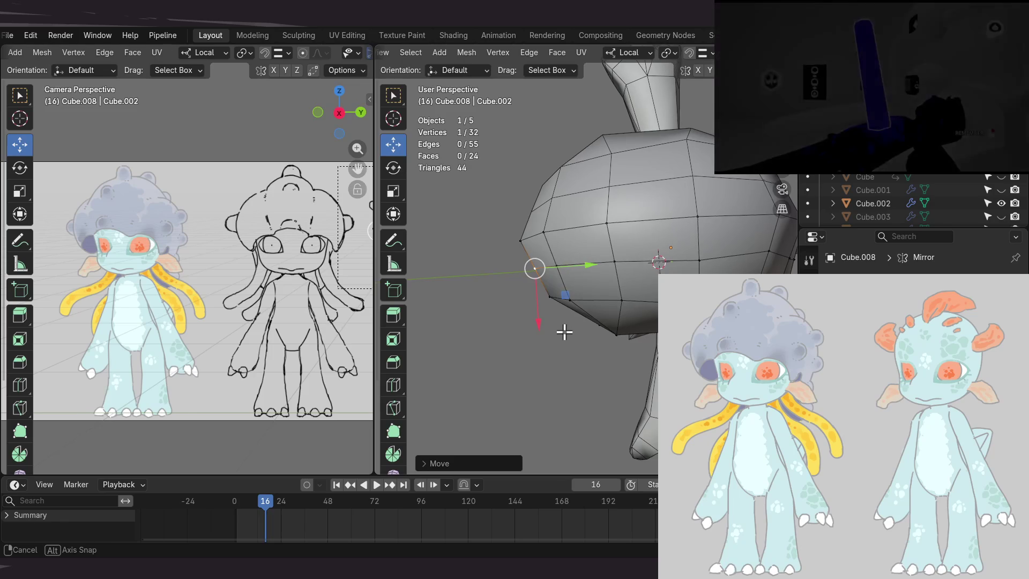
pyautogui.moveTo(583, 262); pyautogui.dragTo(572, 265)
pyautogui.moveTo(570, 265); pyautogui.dragTo(605, 261, button='middle')
pyautogui.moveTo(604, 261); pyautogui.dragTo(588, 261)
pyautogui.moveTo(588, 261); pyautogui.dragTo(597, 149, button='middle')
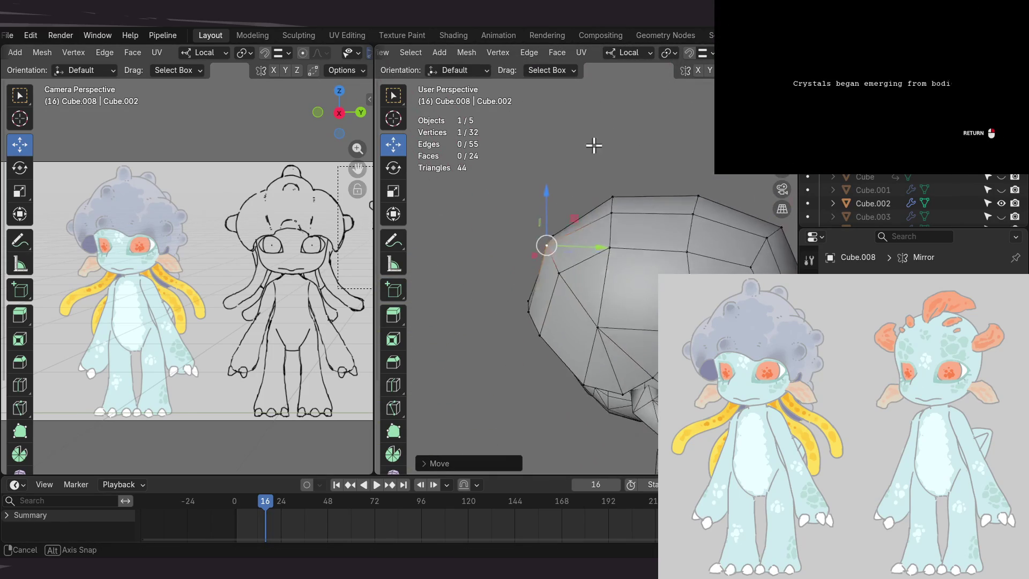
# - Slide that vertex back and forth along Y, then push it outward to round the cap
pyautogui.moveTo(491, 178)
pyautogui.mouseDown(button='middle')
pyautogui.moveTo(568, 198)
pyautogui.moveTo(654, 255)
pyautogui.moveTo(639, 215)
pyautogui.mouseUp(button='middle')
pyautogui.moveTo(564, 278); pyautogui.dragTo(638, 273, button='middle')
pyautogui.moveTo(635, 262); pyautogui.dragTo(620, 266)
pyautogui.moveTo(619, 265); pyautogui.dragTo(628, 263, button='middle')
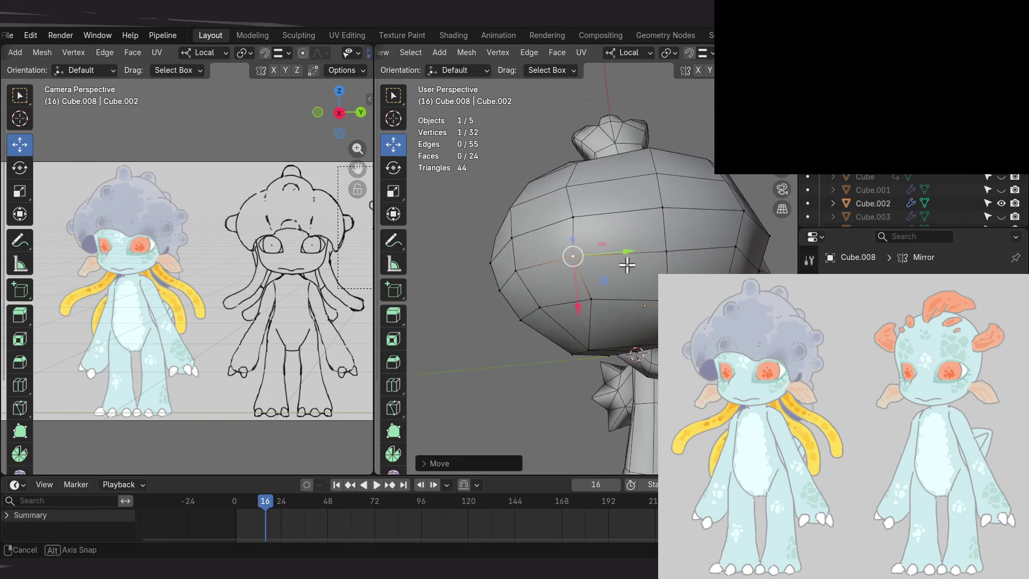
pyautogui.moveTo(619, 258); pyautogui.dragTo(628, 255)
pyautogui.moveTo(629, 255); pyautogui.dragTo(625, 233, button='middle')
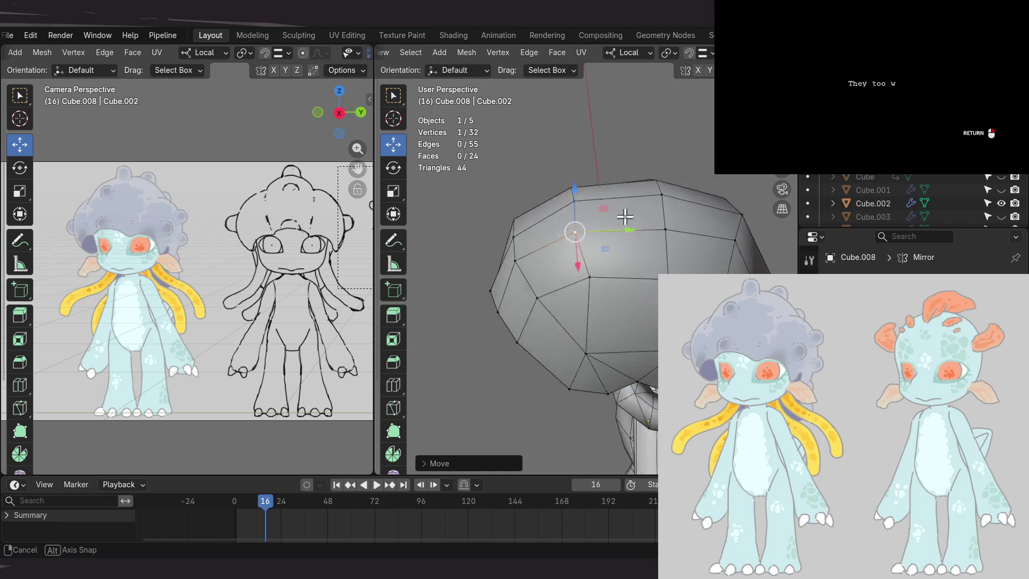
pyautogui.moveTo(621, 240); pyautogui.dragTo(630, 239)
pyautogui.moveTo(630, 239)
pyautogui.mouseDown(button='middle')
pyautogui.moveTo(632, 258)
pyautogui.moveTo(603, 237)
pyautogui.mouseUp(button='middle')
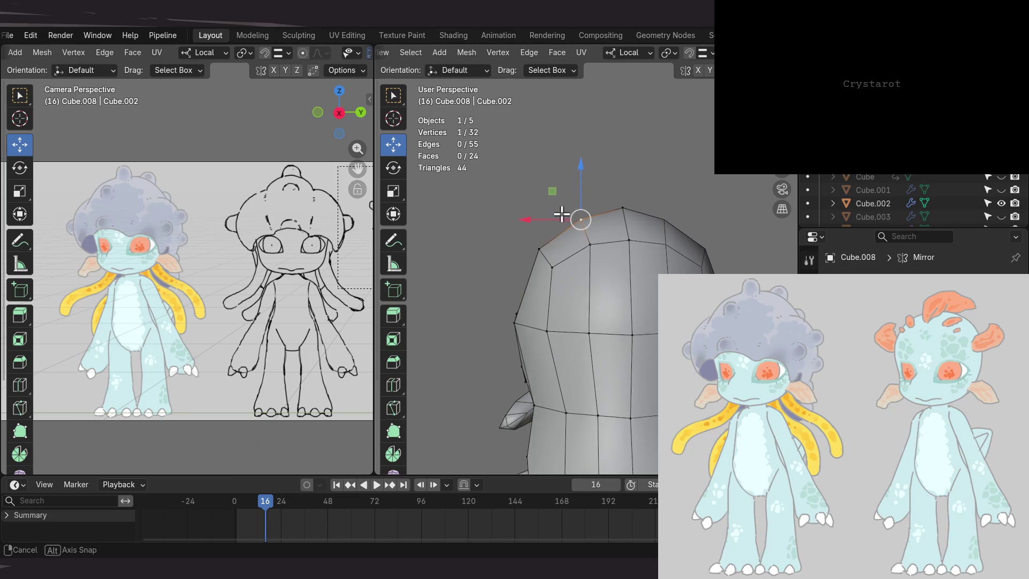
pyautogui.moveTo(585, 261)
pyautogui.mouseDown(button='middle')
pyautogui.moveTo(682, 230)
pyautogui.moveTo(656, 257)
pyautogui.mouseUp(button='middle')
pyautogui.moveTo(654, 303)
pyautogui.mouseDown(button='middle')
pyautogui.moveTo(616, 248)
pyautogui.moveTo(643, 289)
pyautogui.moveTo(650, 268)
pyautogui.moveTo(711, 273)
pyautogui.moveTo(693, 255)
pyautogui.mouseUp(button='middle')
pyautogui.moveTo(690, 241)
pyautogui.mouseDown()
pyautogui.moveTo(698, 236)
pyautogui.moveTo(658, 230)
pyautogui.moveTo(695, 213)
pyautogui.mouseUp()
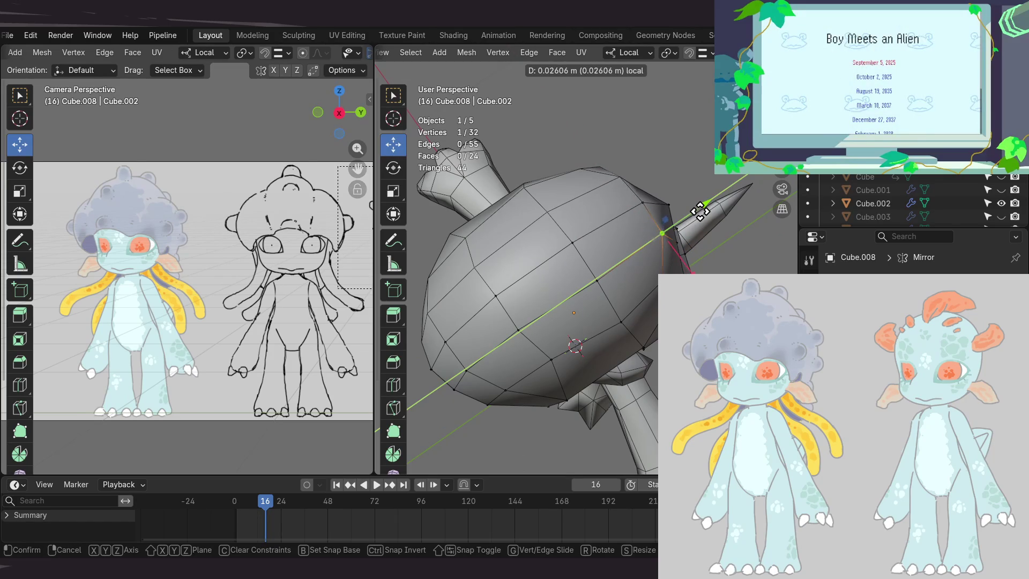
# - Shift another cap vertex sideways, checking its position from above
pyautogui.moveTo(697, 214); pyautogui.dragTo(697, 214)
pyautogui.moveTo(697, 214)
pyautogui.mouseDown(button='middle')
pyautogui.moveTo(658, 236)
pyautogui.moveTo(673, 204)
pyautogui.moveTo(611, 176)
pyautogui.moveTo(565, 256)
pyautogui.mouseUp(button='middle')
pyautogui.moveTo(578, 311)
pyautogui.mouseDown(button='middle')
pyautogui.moveTo(616, 241)
pyautogui.moveTo(610, 230)
pyautogui.moveTo(659, 225)
pyautogui.moveTo(667, 203)
pyautogui.moveTo(678, 259)
pyautogui.moveTo(660, 250)
pyautogui.mouseUp(button='middle')
pyautogui.moveTo(697, 272); pyautogui.dragTo(716, 268)
pyautogui.moveTo(717, 268)
pyautogui.mouseDown(button='middle')
pyautogui.moveTo(592, 241)
pyautogui.moveTo(554, 144)
pyautogui.moveTo(553, 165)
pyautogui.moveTo(650, 224)
pyautogui.moveTo(617, 248)
pyautogui.moveTo(632, 241)
pyautogui.moveTo(608, 206)
pyautogui.moveTo(604, 309)
pyautogui.moveTo(599, 297)
pyautogui.mouseUp(button='middle')
# - Select six vertices along the cap's top ridge and start raising them about 0.004 m
pyautogui.keyDown('shift'); pyautogui.click(603, 199); pyautogui.keyUp('shift')
pyautogui.keyDown('shift'); pyautogui.click(603, 309); pyautogui.keyUp('shift')
pyautogui.keyDown('shift'); pyautogui.click(605, 346); pyautogui.keyUp('shift')
pyautogui.moveTo(605, 346)
pyautogui.mouseDown(button='middle')
pyautogui.moveTo(615, 351)
pyautogui.moveTo(636, 301)
pyautogui.moveTo(619, 267)
pyautogui.moveTo(654, 296)
pyautogui.moveTo(571, 257)
pyautogui.moveTo(663, 207)
pyautogui.moveTo(645, 236)
pyautogui.moveTo(674, 227)
pyautogui.moveTo(487, 230)
pyautogui.moveTo(563, 249)
pyautogui.moveTo(526, 241)
pyautogui.moveTo(671, 253)
pyautogui.moveTo(635, 278)
pyautogui.moveTo(629, 229)
pyautogui.moveTo(624, 300)
pyautogui.moveTo(592, 285)
pyautogui.moveTo(590, 294)
pyautogui.moveTo(600, 263)
pyautogui.mouseUp(button='middle')
pyautogui.keyDown('shift'); pyautogui.click(556, 241); pyautogui.keyUp('shift')
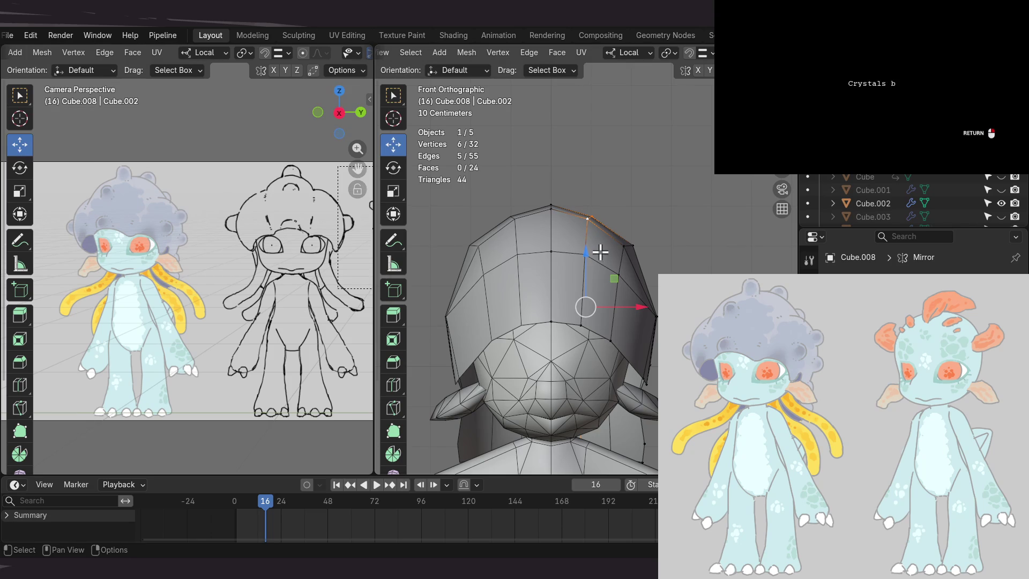
pyautogui.moveTo(584, 262); pyautogui.dragTo(583, 255)
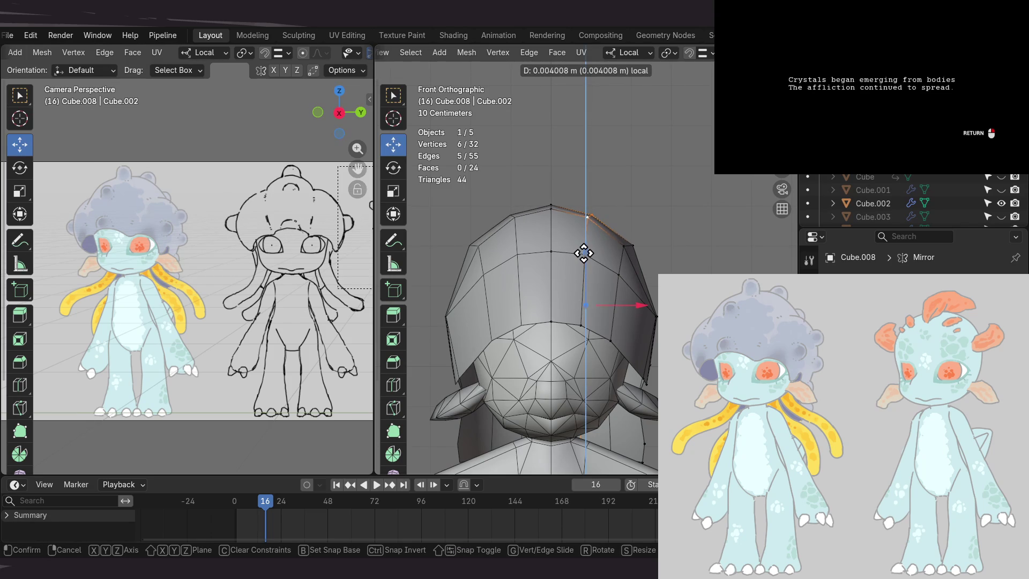
# - Finish lifting the top-ridge vertices, select the crown vertex, and pan the camera view
pyautogui.moveTo(583, 253); pyautogui.dragTo(584, 252)
pyautogui.click(583, 222)
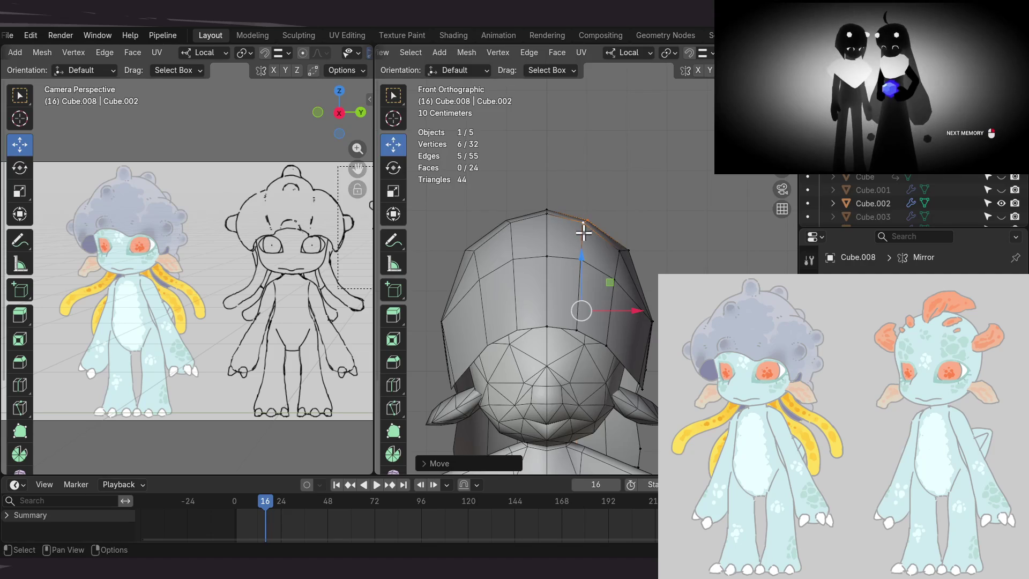
pyautogui.keyDown('shift'); pyautogui.moveTo(596, 259); pyautogui.dragTo(591, 268, button='middle'); pyautogui.keyUp('shift')
pyautogui.moveTo(305, 298)
pyautogui.keyDown('shift'); pyautogui.mouseDown(button='middle')
pyautogui.moveTo(272, 299)
pyautogui.moveTo(338, 314)
pyautogui.mouseUp(button='middle'); pyautogui.keyUp('shift')
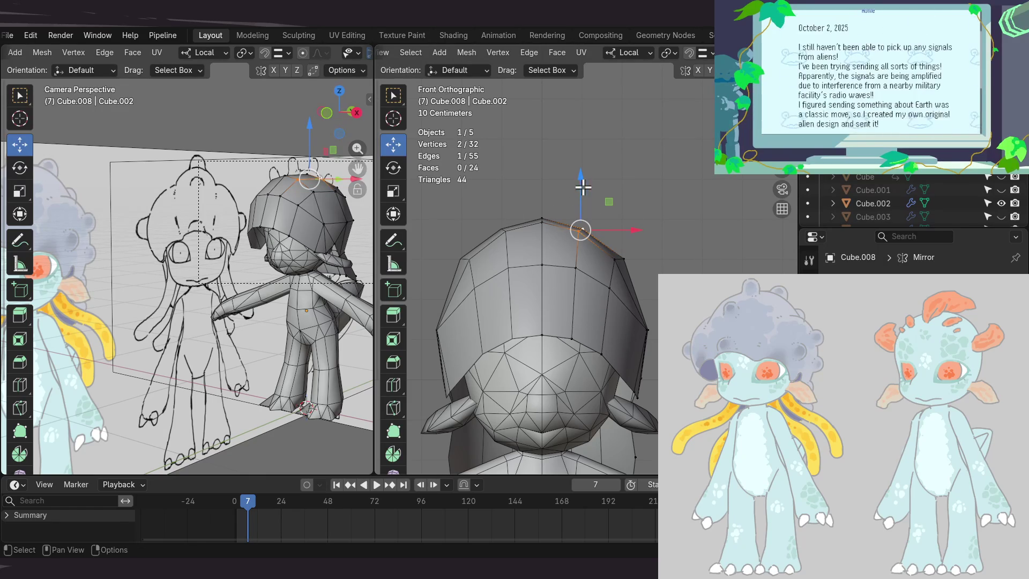
# - Raise the crown vertices slightly and add a third vertex to the selection
pyautogui.moveTo(579, 188); pyautogui.dragTo(580, 188)
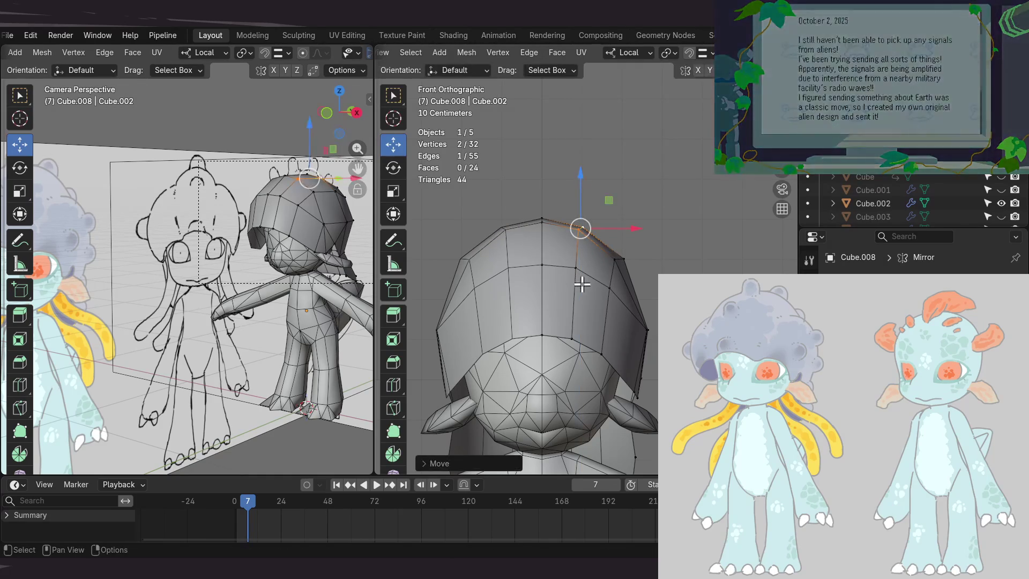
pyautogui.keyDown('shift'); pyautogui.click(576, 266); pyautogui.keyUp('shift')
pyautogui.moveTo(620, 252)
pyautogui.mouseDown(button='middle')
pyautogui.moveTo(650, 232)
pyautogui.moveTo(516, 262)
pyautogui.moveTo(533, 269)
pyautogui.moveTo(474, 251)
pyautogui.moveTo(468, 271)
pyautogui.moveTo(573, 381)
pyautogui.moveTo(507, 305)
pyautogui.moveTo(523, 287)
pyautogui.mouseUp(button='middle')
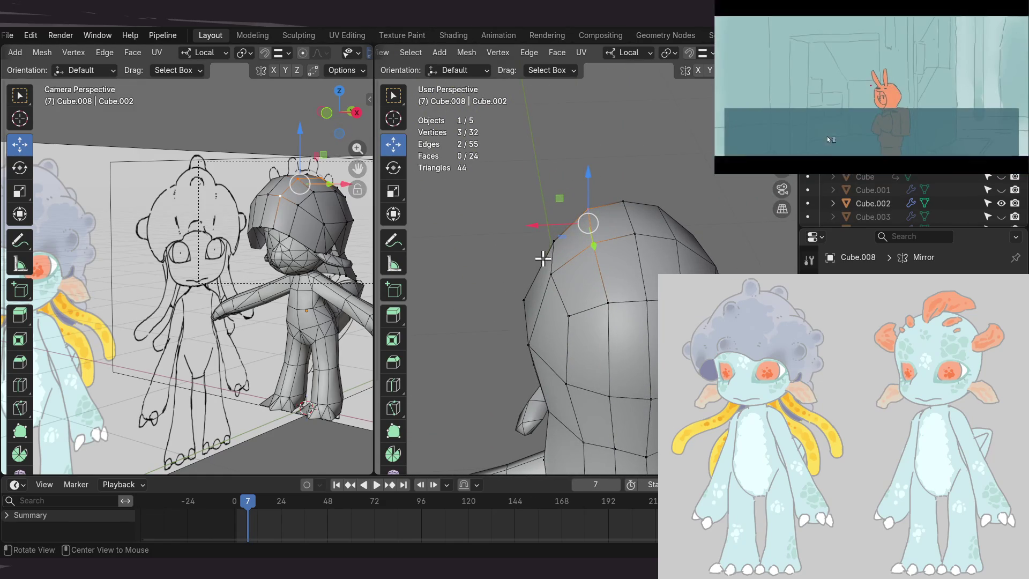
pyautogui.moveTo(548, 248)
pyautogui.mouseDown(button='middle')
pyautogui.moveTo(692, 254)
pyautogui.moveTo(694, 243)
pyautogui.mouseUp(button='middle')
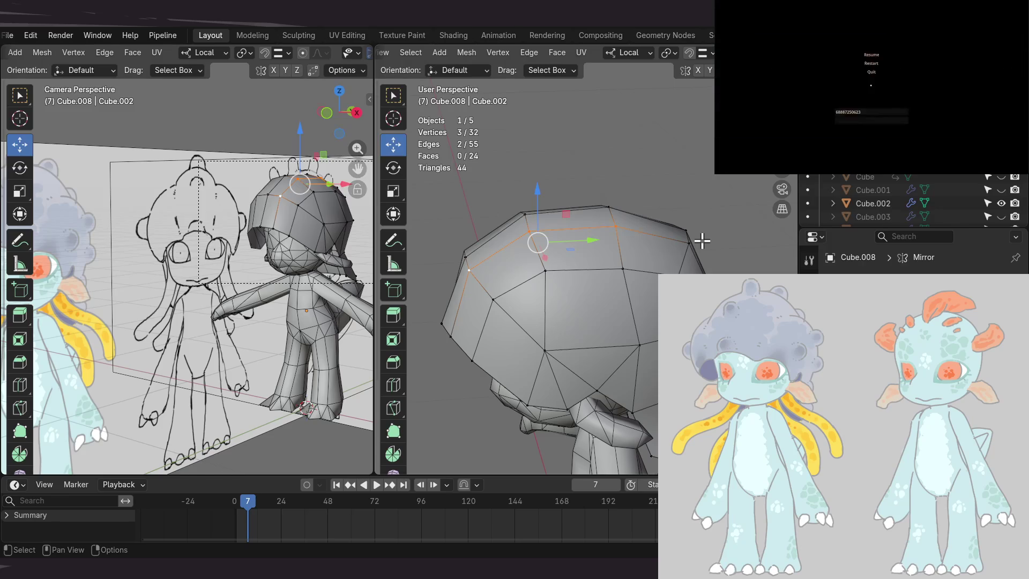
# - Step back to frame 1 for the reference sketch and zoom the camera view onto the head
pyautogui.press('Left')
pyautogui.press('Left')
pyautogui.press('Left')
pyautogui.press('Left')
pyautogui.press('Left')
pyautogui.press('Left')
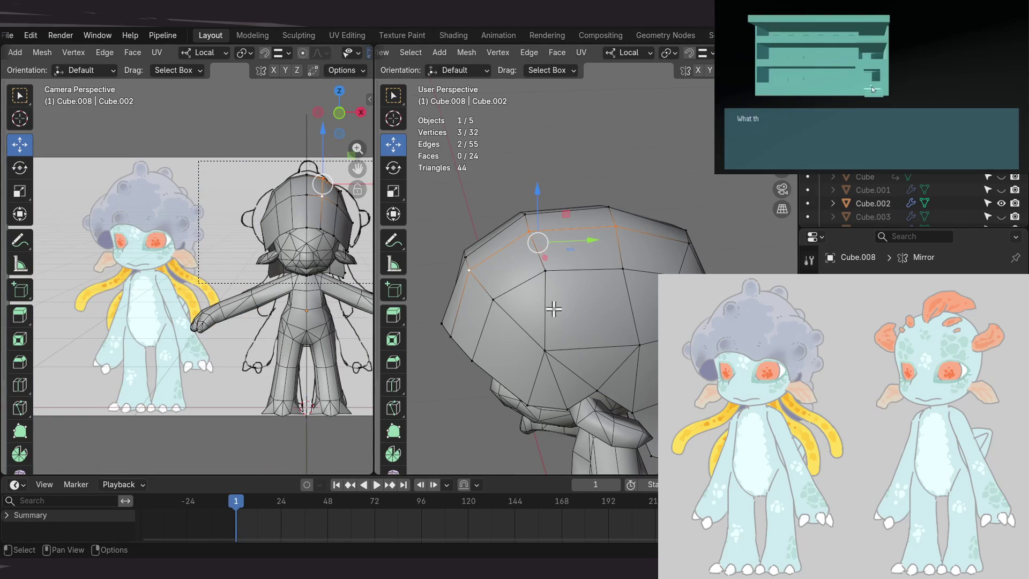
pyautogui.keyDown('shift'); pyautogui.moveTo(310, 300); pyautogui.dragTo(232, 298, button='middle'); pyautogui.keyUp('shift')
pyautogui.scroll(5, 216, 211)
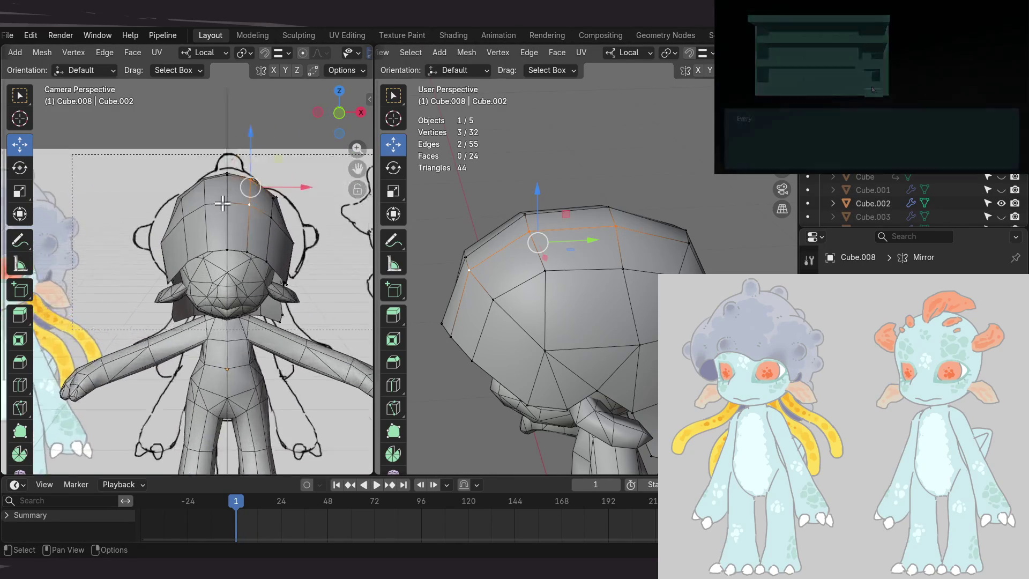
pyautogui.keyDown('shift'); pyautogui.moveTo(259, 214); pyautogui.dragTo(257, 225, button='middle'); pyautogui.keyUp('shift')
pyautogui.moveTo(587, 232)
pyautogui.mouseDown(button='middle')
pyautogui.moveTo(665, 235)
pyautogui.moveTo(590, 268)
pyautogui.moveTo(570, 267)
pyautogui.moveTo(641, 232)
pyautogui.mouseUp(button='middle')
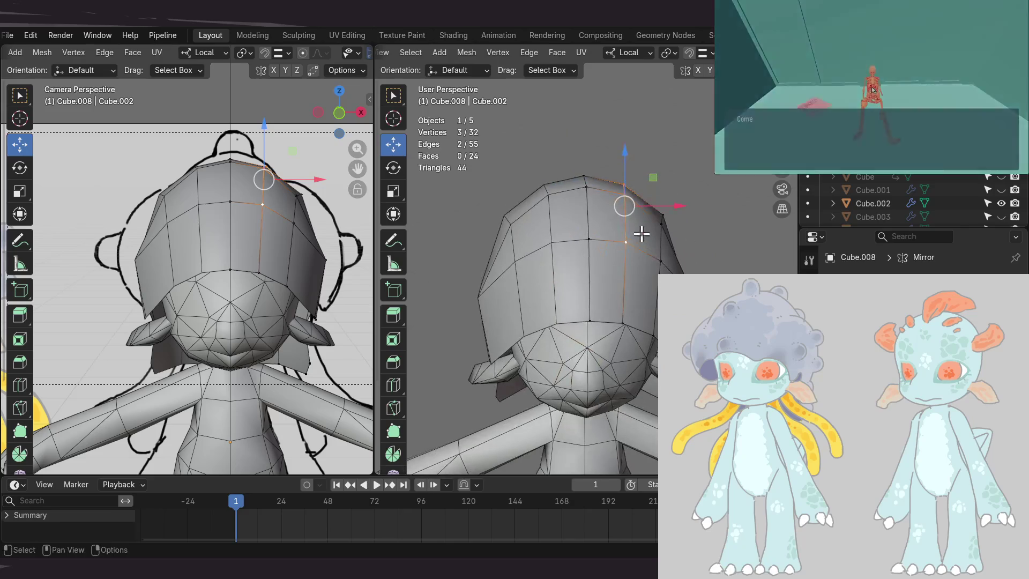
pyautogui.press('KP_1')
# - Switch the camera view to wireframe and enable X-ray in front view so the sketch shows through
pyautogui.press('z')
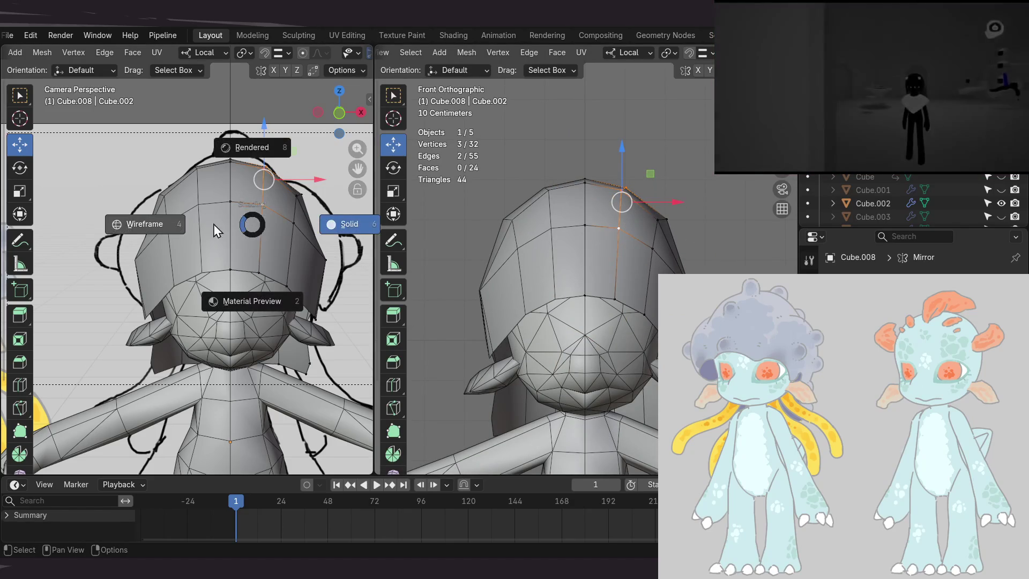
pyautogui.click(168, 225)
pyautogui.scroll(2, 608, 218)
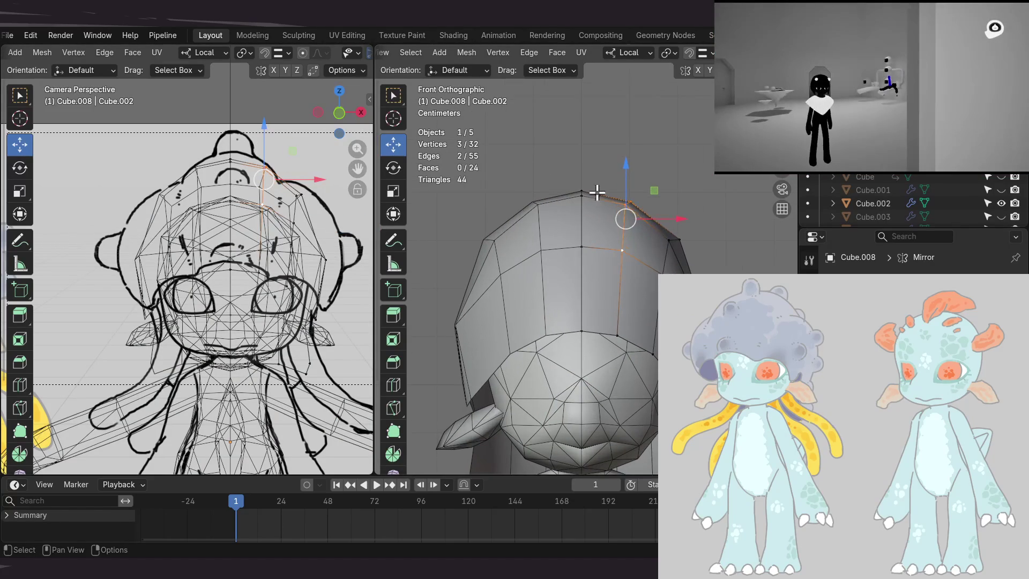
pyautogui.hotkey('alt', 'z')
pyautogui.keyDown('shift'); pyautogui.moveTo(576, 170); pyautogui.dragTo(582, 195, button='middle'); pyautogui.keyUp('shift')
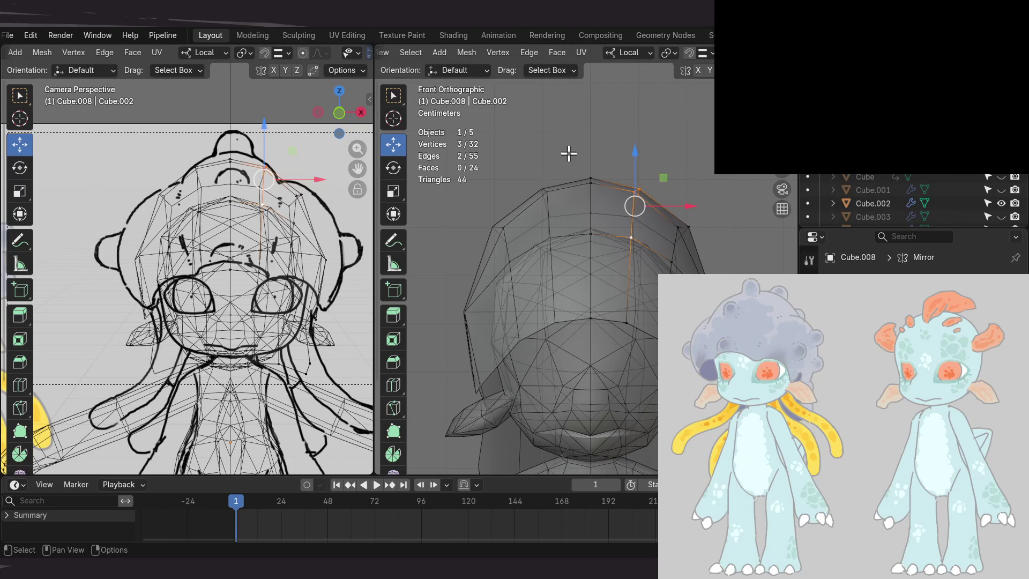
# - Box-select the three crown faces just right of the cap's centre line
pyautogui.moveTo(577, 147); pyautogui.dragTo(601, 209)
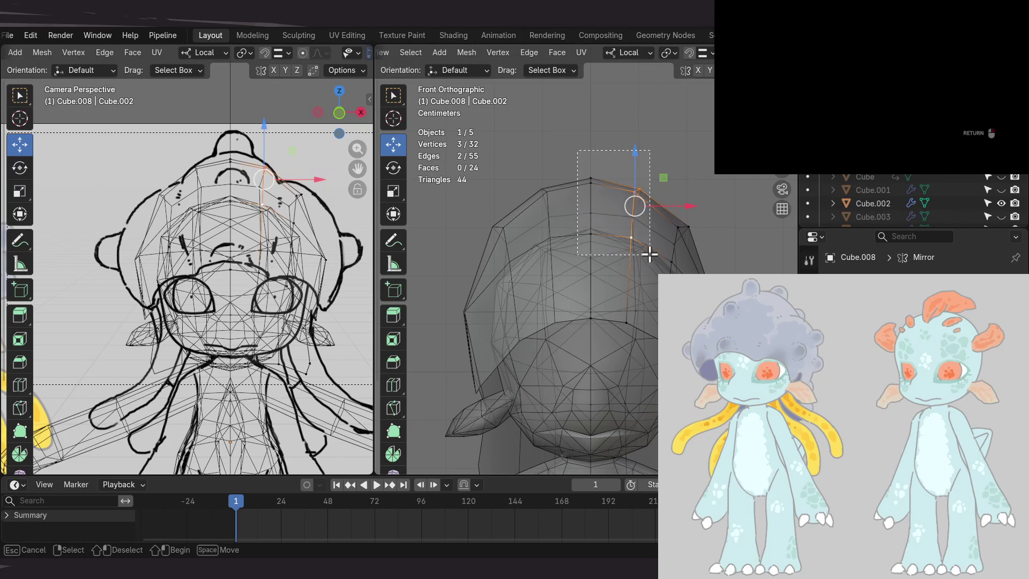
pyautogui.moveTo(649, 249); pyautogui.dragTo(650, 249)
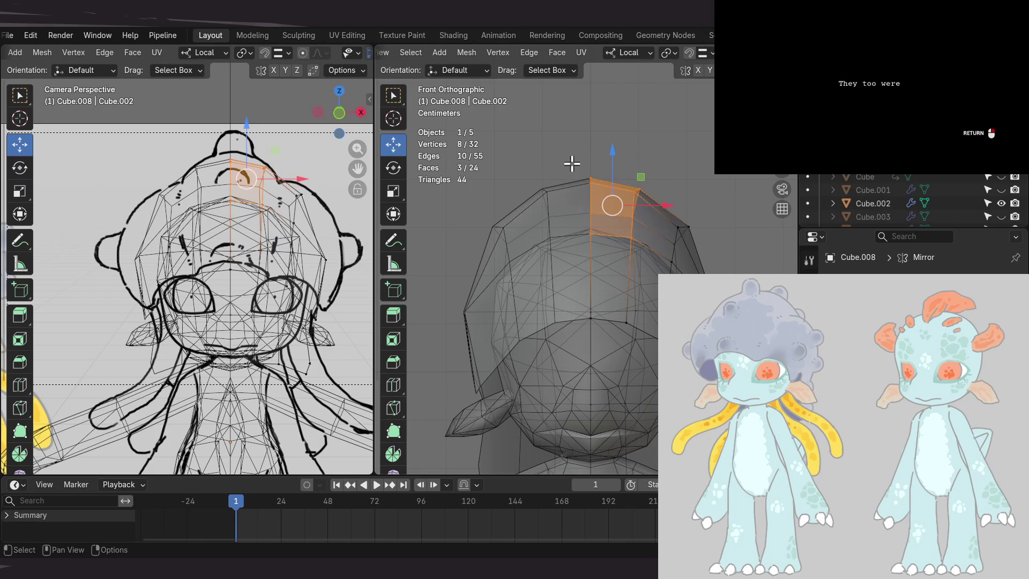
pyautogui.moveTo(574, 158); pyautogui.dragTo(615, 229)
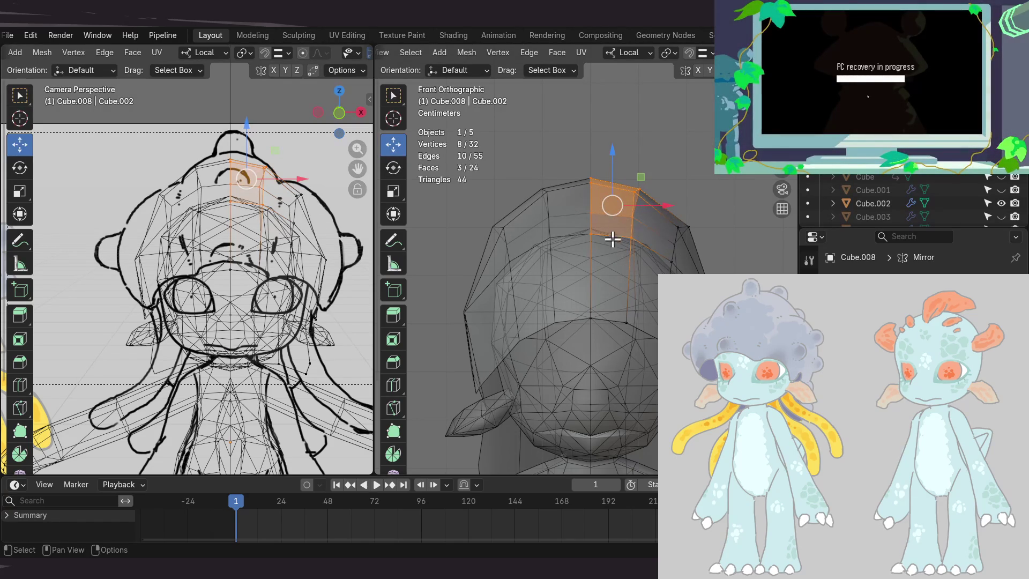
pyautogui.keyDown('shift'); pyautogui.moveTo(615, 232); pyautogui.dragTo(621, 239, button='middle'); pyautogui.keyUp('shift')
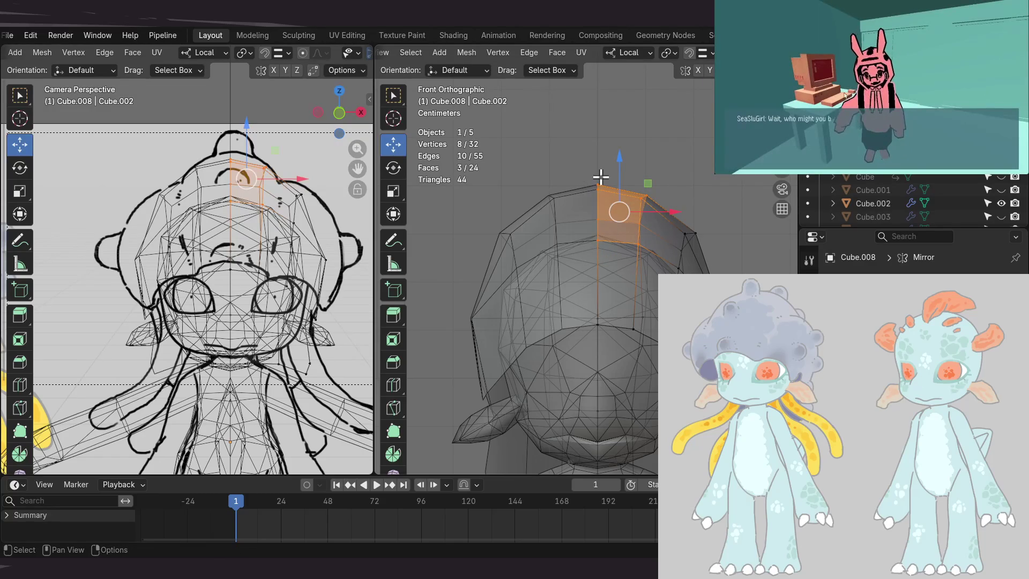
pyautogui.moveTo(663, 261); pyautogui.dragTo(662, 262)
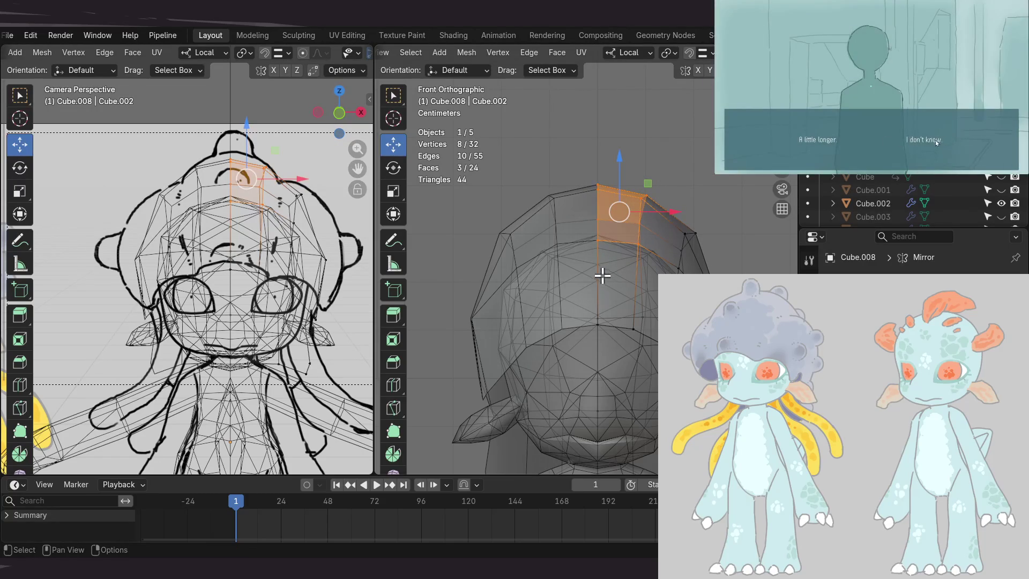
pyautogui.keyDown('shift'); pyautogui.moveTo(600, 247); pyautogui.dragTo(595, 266, button='middle'); pyautogui.keyUp('shift')
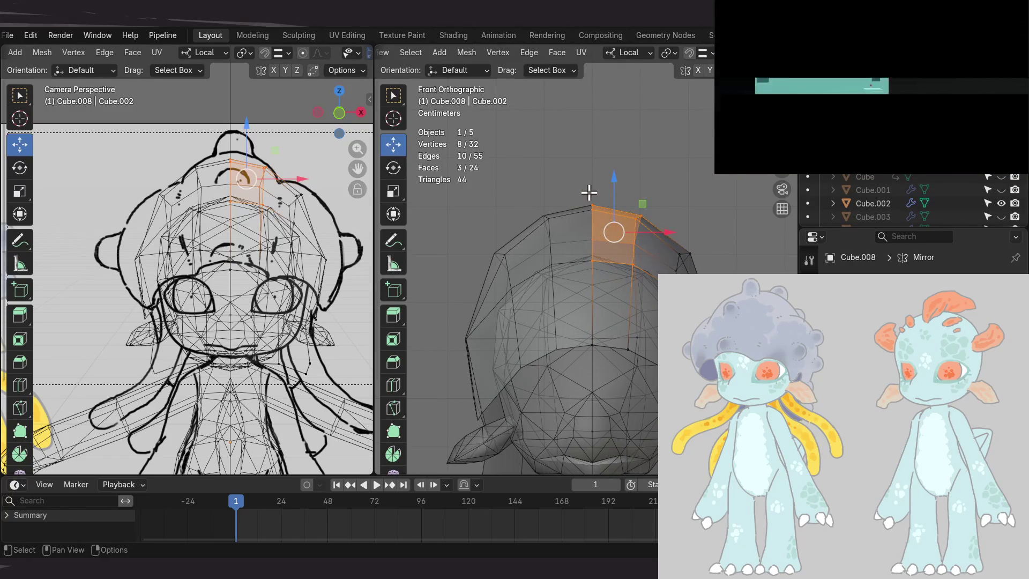
# - Raise the cap's top centre edge and check its height in front view
pyautogui.click(587, 248)
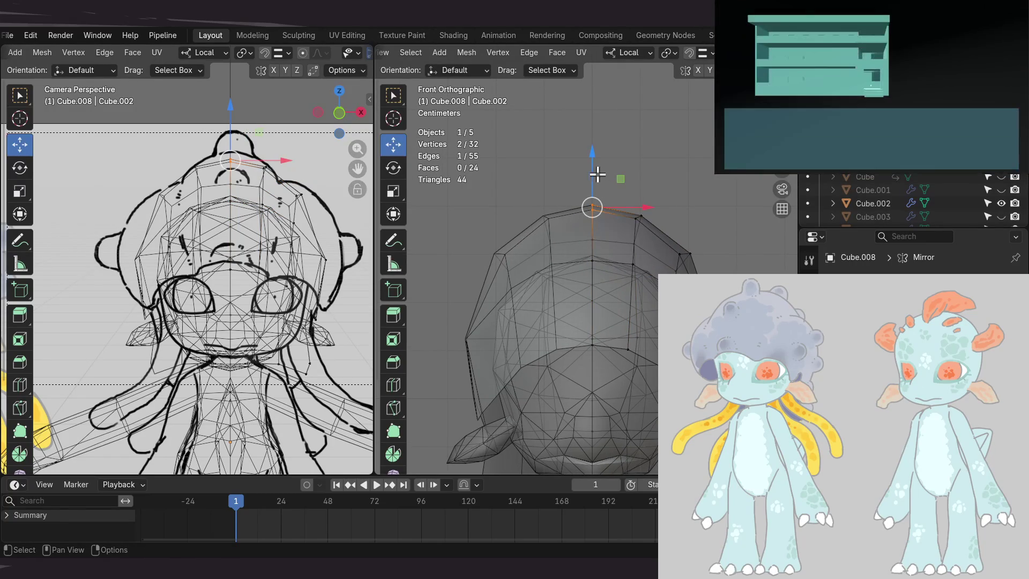
pyautogui.moveTo(592, 170); pyautogui.dragTo(592, 158)
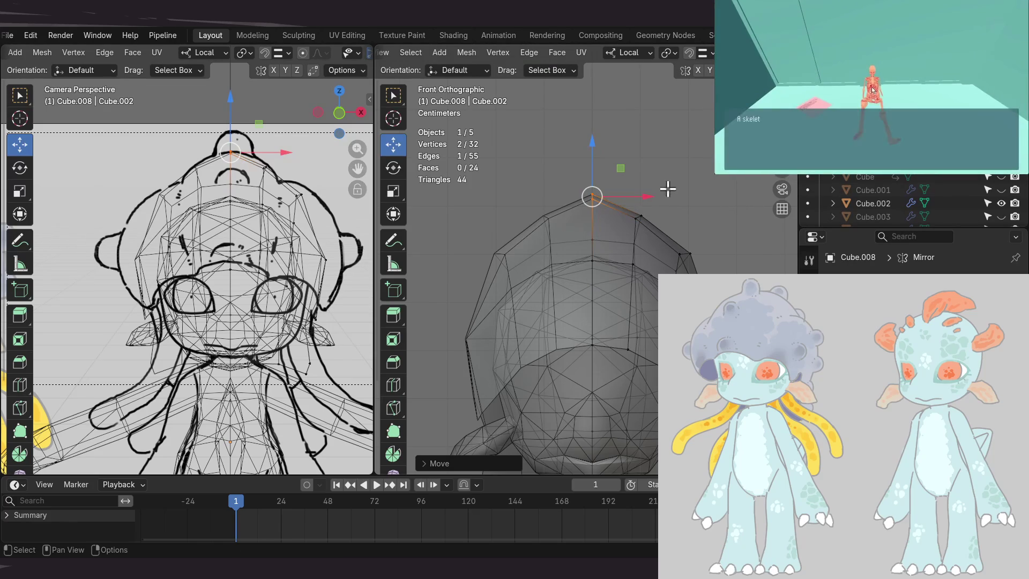
pyautogui.moveTo(619, 223)
pyautogui.mouseDown(button='middle')
pyautogui.moveTo(645, 239)
pyautogui.moveTo(643, 257)
pyautogui.moveTo(634, 181)
pyautogui.mouseUp(button='middle')
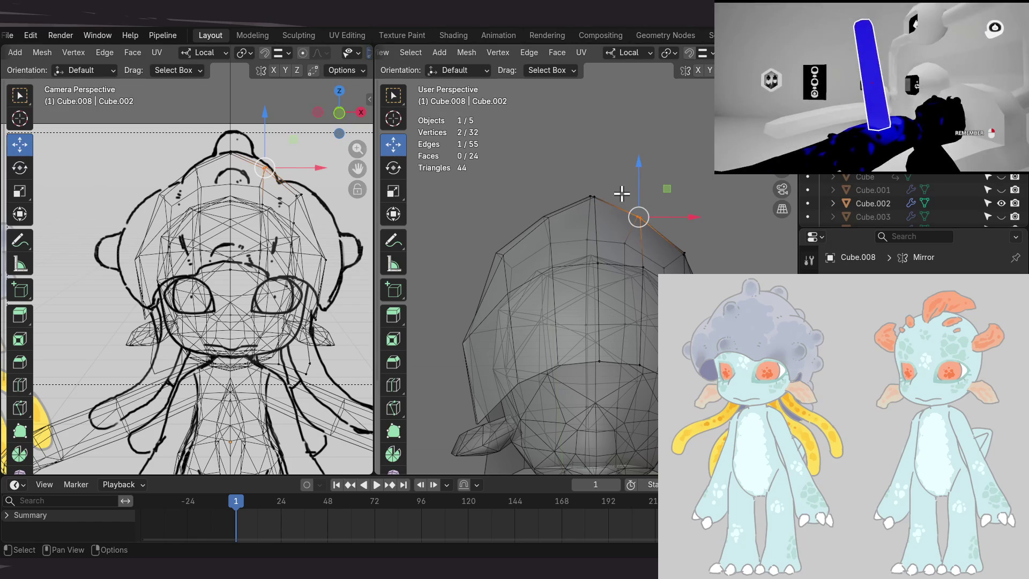
pyautogui.press('KP_1')
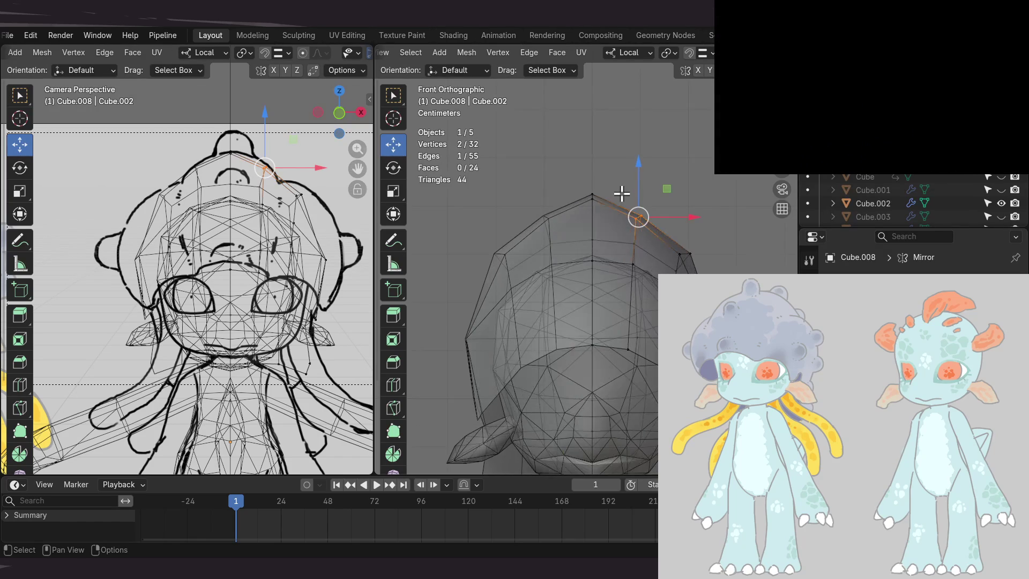
pyautogui.moveTo(641, 177); pyautogui.dragTo(641, 164)
pyautogui.moveTo(624, 250)
pyautogui.mouseDown(button='middle')
pyautogui.moveTo(633, 236)
pyautogui.moveTo(601, 276)
pyautogui.moveTo(489, 234)
pyautogui.moveTo(524, 232)
pyautogui.moveTo(493, 269)
pyautogui.moveTo(493, 321)
pyautogui.moveTo(500, 236)
pyautogui.moveTo(536, 199)
pyautogui.mouseUp(button='middle')
# - Move a top cap vertex in the Right view to match the side sketch's profile
pyautogui.click(531, 202)
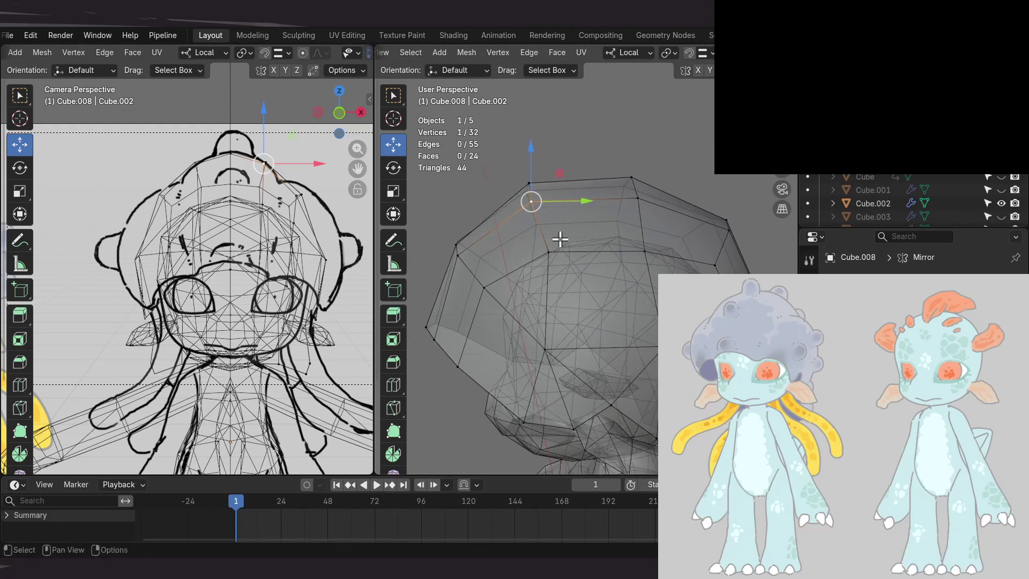
pyautogui.press('KP_3')
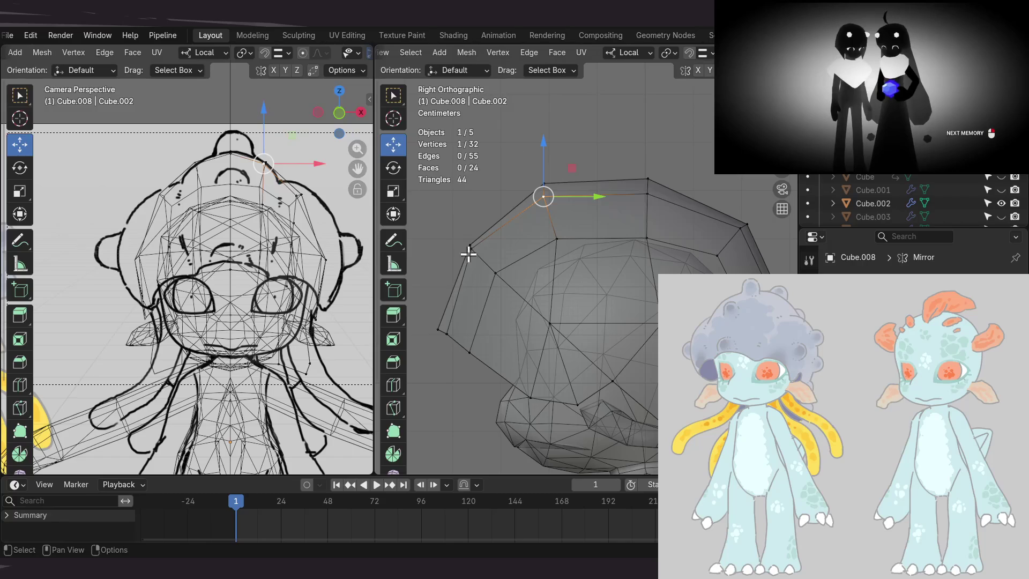
pyautogui.press('g')
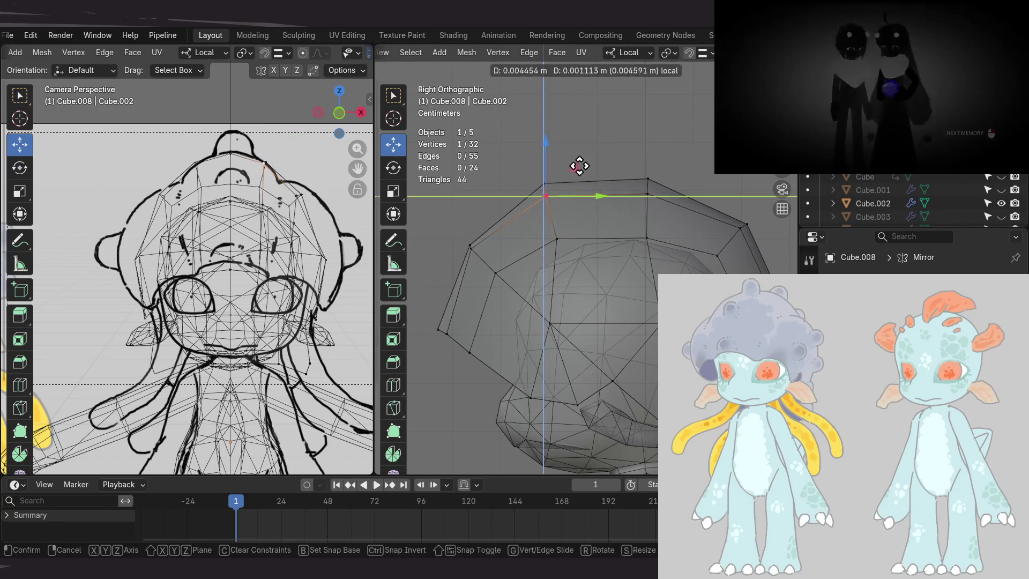
pyautogui.click(605, 184)
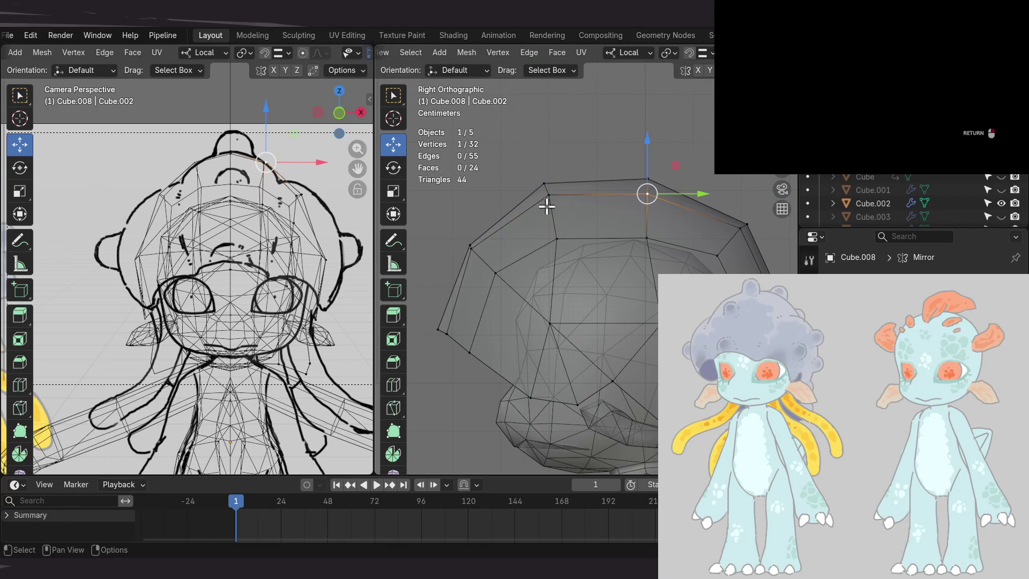
pyautogui.keyDown('shift'); pyautogui.moveTo(607, 203); pyautogui.dragTo(600, 222, button='middle'); pyautogui.keyUp('shift')
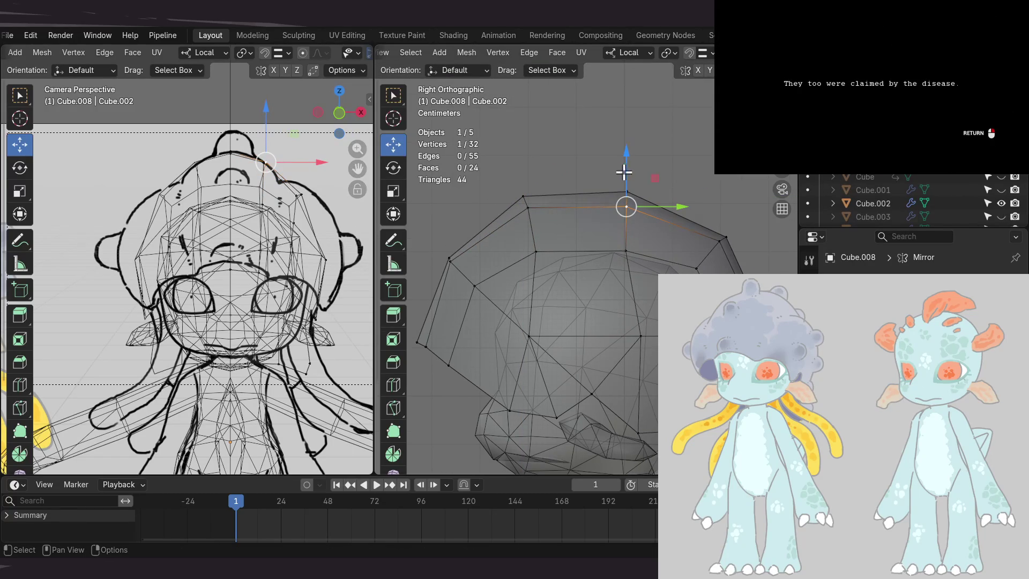
pyautogui.moveTo(625, 166); pyautogui.dragTo(624, 162)
pyautogui.moveTo(654, 177)
pyautogui.mouseDown(button='middle')
pyautogui.moveTo(505, 197)
pyautogui.moveTo(552, 231)
pyautogui.moveTo(520, 276)
pyautogui.moveTo(595, 251)
pyautogui.moveTo(679, 207)
pyautogui.moveTo(689, 186)
pyautogui.moveTo(627, 197)
pyautogui.moveTo(563, 223)
pyautogui.moveTo(570, 233)
pyautogui.moveTo(744, 200)
pyautogui.moveTo(619, 236)
pyautogui.mouseUp(button='middle')
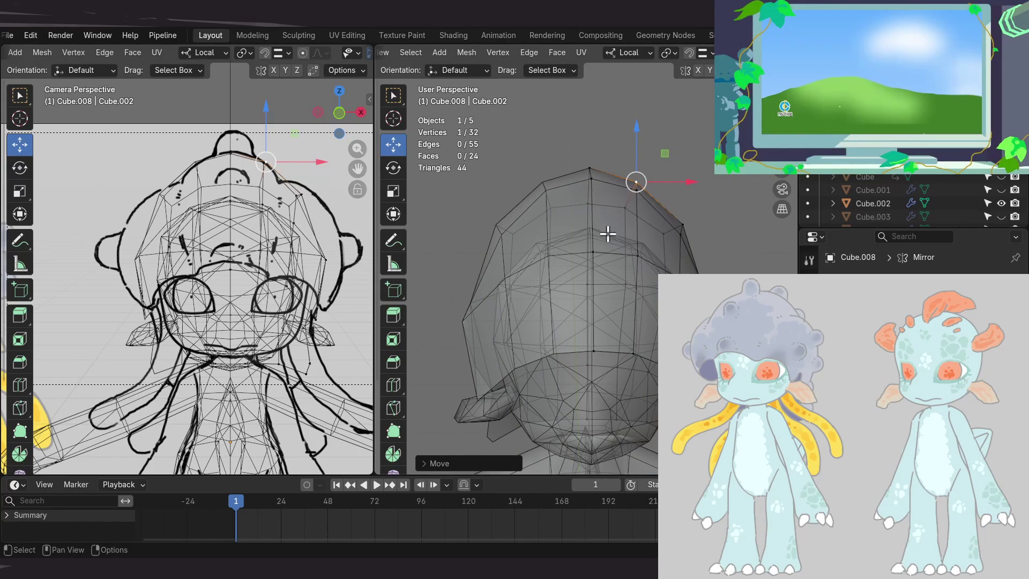
# - Add a neighbouring vertex and move both in front view, excluding the Y axis
pyautogui.keyDown('shift'); pyautogui.click(634, 194); pyautogui.keyUp('shift')
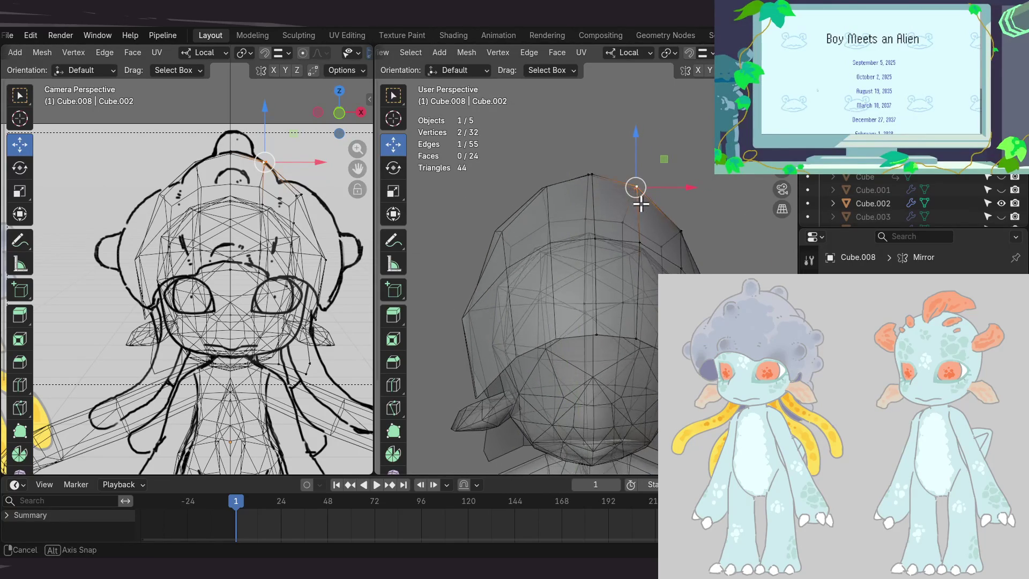
pyautogui.moveTo(632, 189); pyautogui.dragTo(640, 249, button='middle')
pyautogui.moveTo(646, 203)
pyautogui.mouseDown(button='middle')
pyautogui.moveTo(588, 202)
pyautogui.moveTo(638, 220)
pyautogui.mouseUp(button='middle')
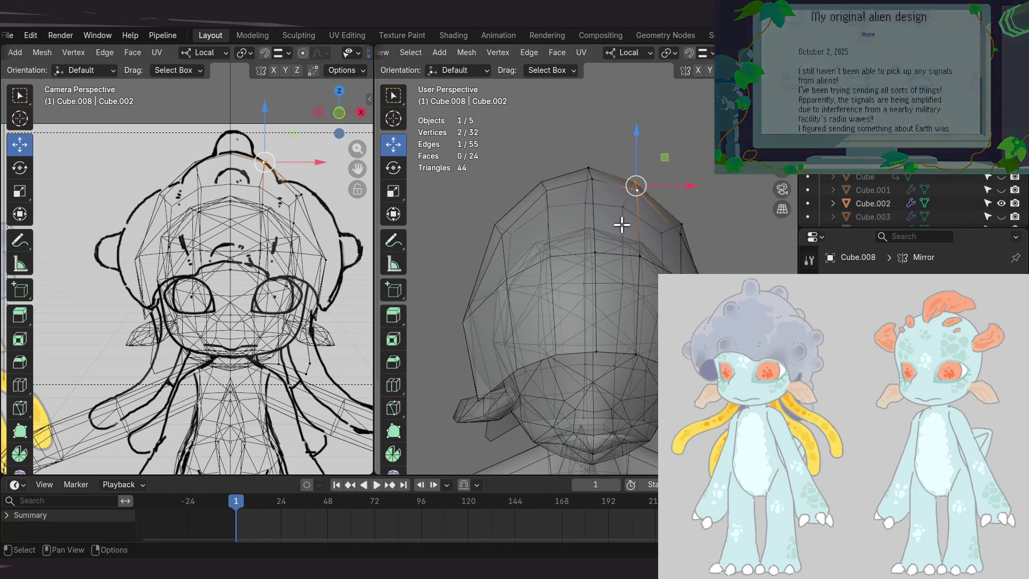
pyautogui.moveTo(604, 228)
pyautogui.mouseDown(button='middle')
pyautogui.moveTo(608, 240)
pyautogui.moveTo(633, 206)
pyautogui.moveTo(619, 268)
pyautogui.moveTo(624, 230)
pyautogui.moveTo(590, 200)
pyautogui.moveTo(619, 225)
pyautogui.moveTo(632, 221)
pyautogui.moveTo(625, 206)
pyautogui.moveTo(627, 223)
pyautogui.moveTo(608, 218)
pyautogui.mouseUp(button='middle')
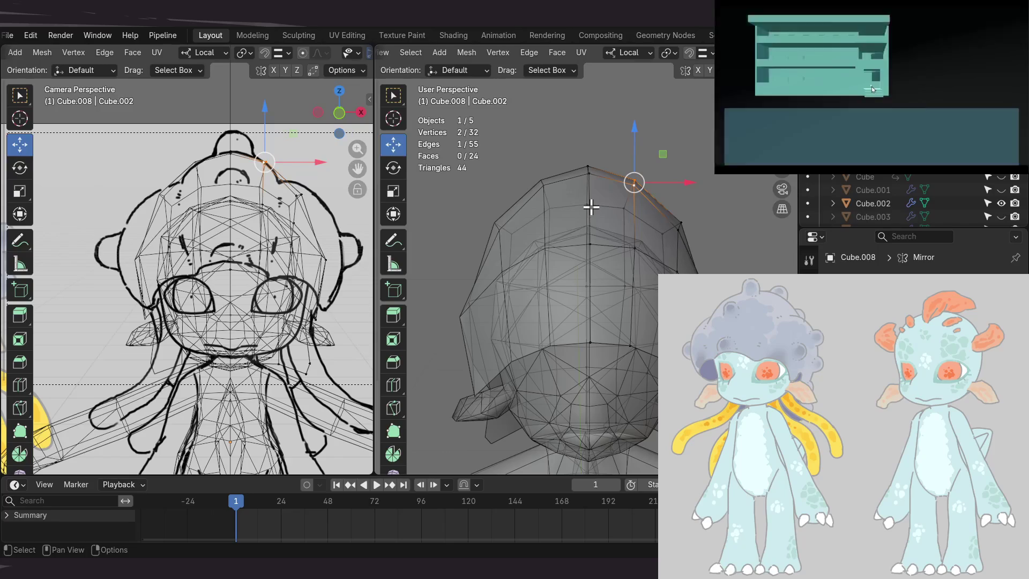
pyautogui.press('KP_1')
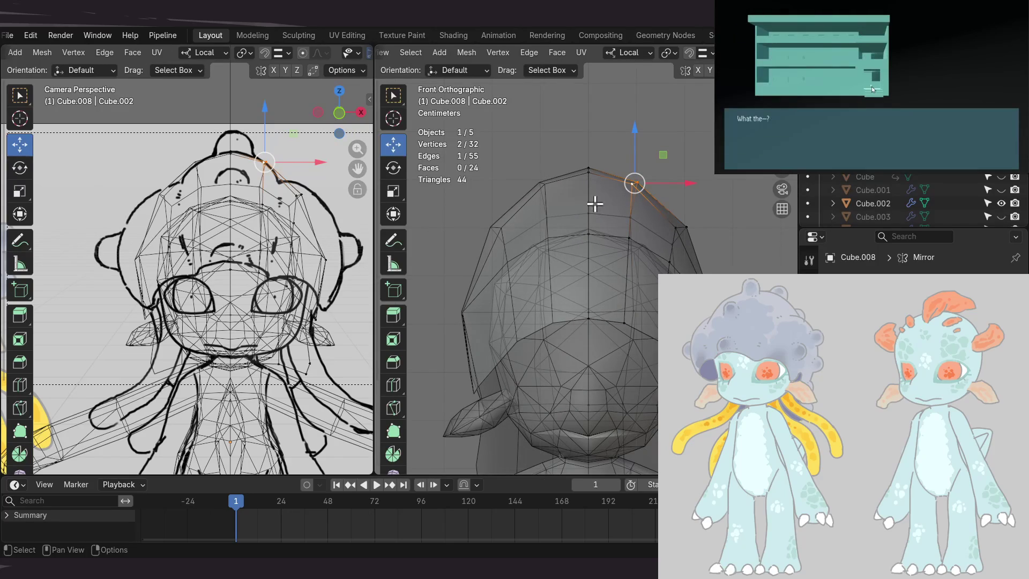
pyautogui.press('g')
pyautogui.hotkey('shift', 'y')
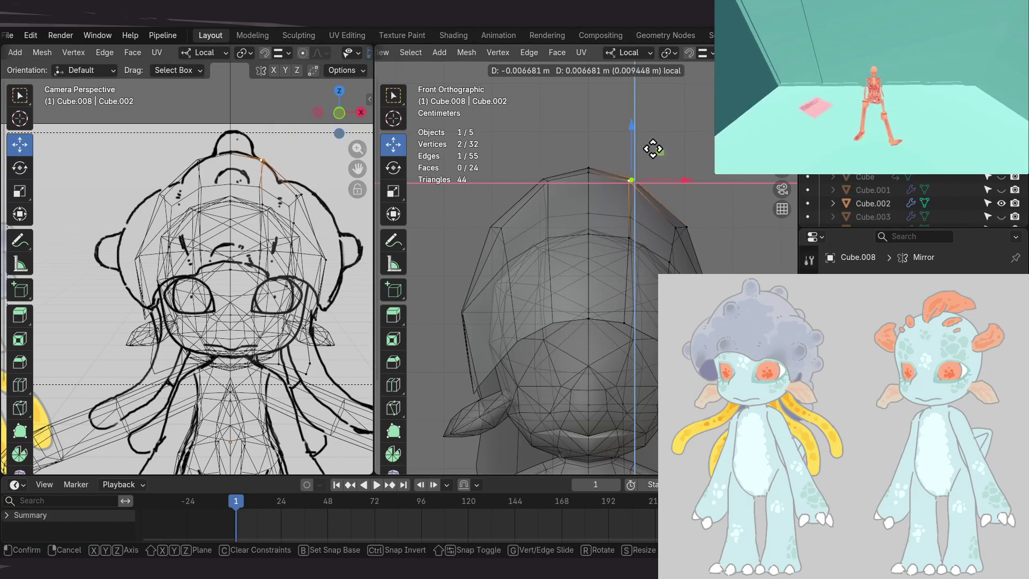
pyautogui.click(653, 149)
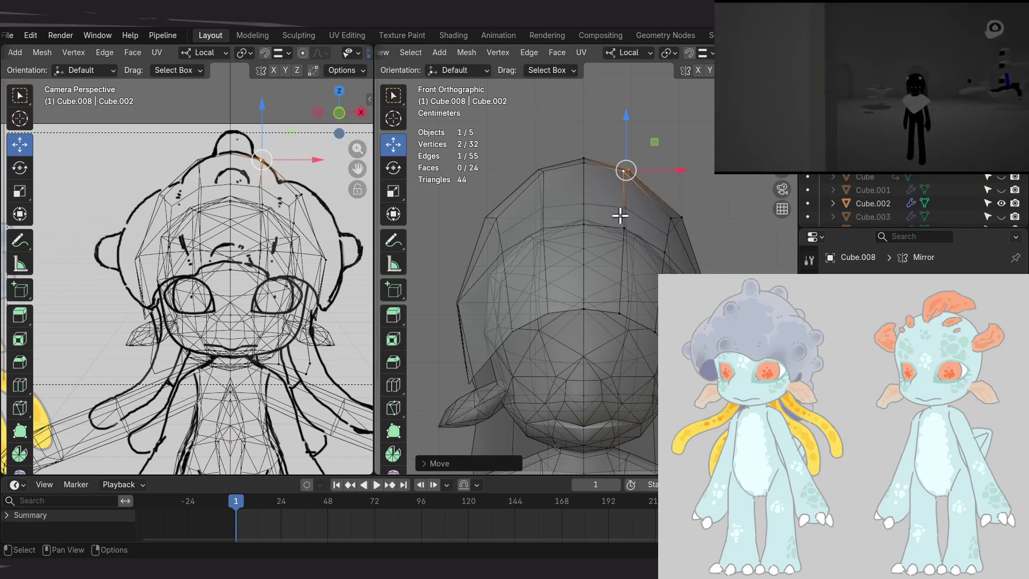
# - Orbit around the cap to check the rounded dome's silhouette
pyautogui.moveTo(631, 199)
pyautogui.mouseDown(button='middle')
pyautogui.moveTo(655, 179)
pyautogui.moveTo(639, 291)
pyautogui.moveTo(634, 220)
pyautogui.moveTo(613, 207)
pyautogui.moveTo(585, 234)
pyautogui.mouseUp(button='middle')
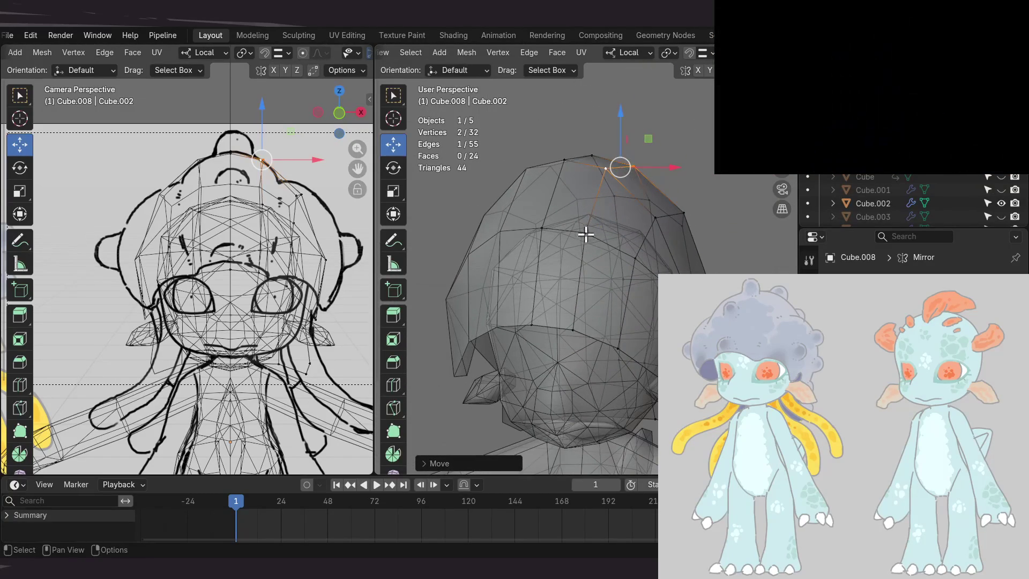
pyautogui.moveTo(637, 213)
pyautogui.mouseDown(button='middle')
pyautogui.moveTo(614, 229)
pyautogui.moveTo(639, 212)
pyautogui.mouseUp(button='middle')
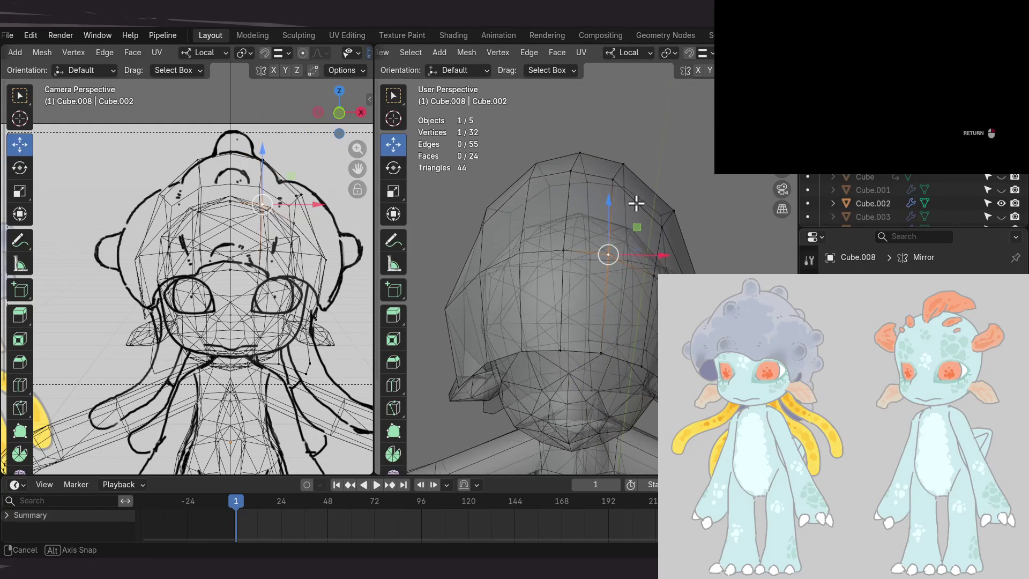
pyautogui.moveTo(564, 227); pyautogui.dragTo(626, 217, button='middle')
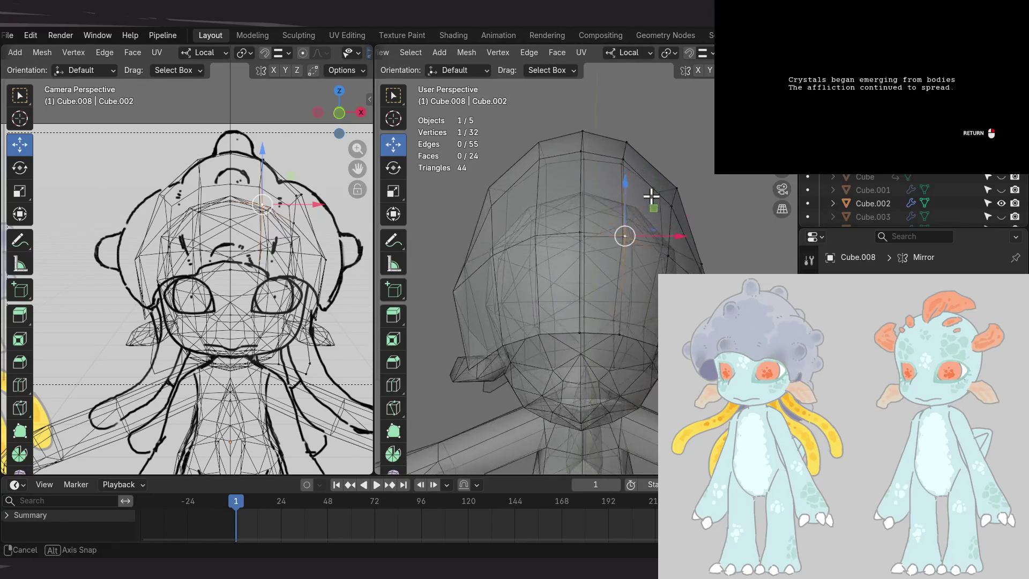
pyautogui.moveTo(652, 182)
pyautogui.mouseDown(button='middle')
pyautogui.moveTo(598, 219)
pyautogui.moveTo(580, 268)
pyautogui.moveTo(632, 220)
pyautogui.moveTo(632, 195)
pyautogui.mouseUp(button='middle')
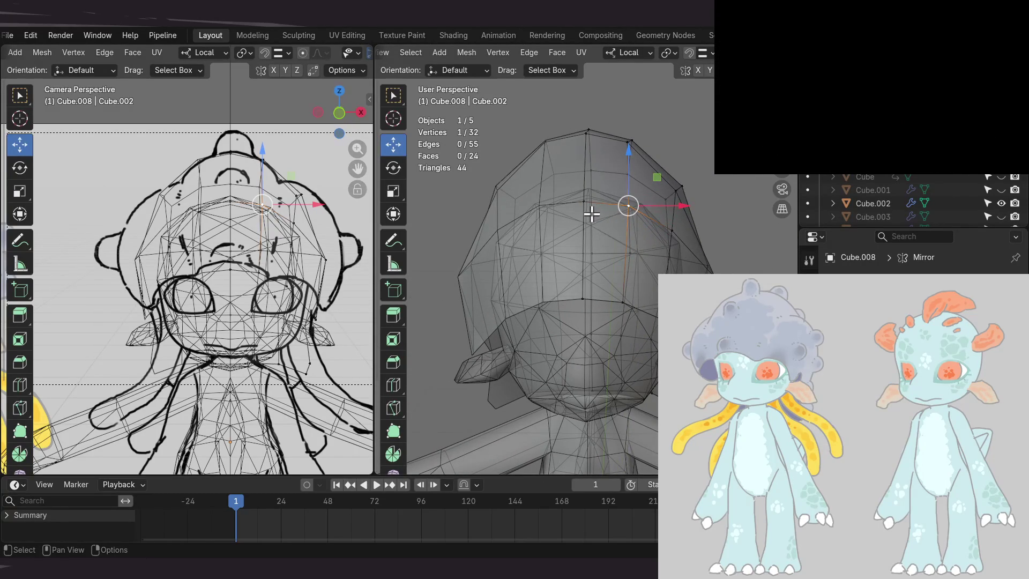
pyautogui.moveTo(642, 191); pyautogui.dragTo(645, 181, button='middle')
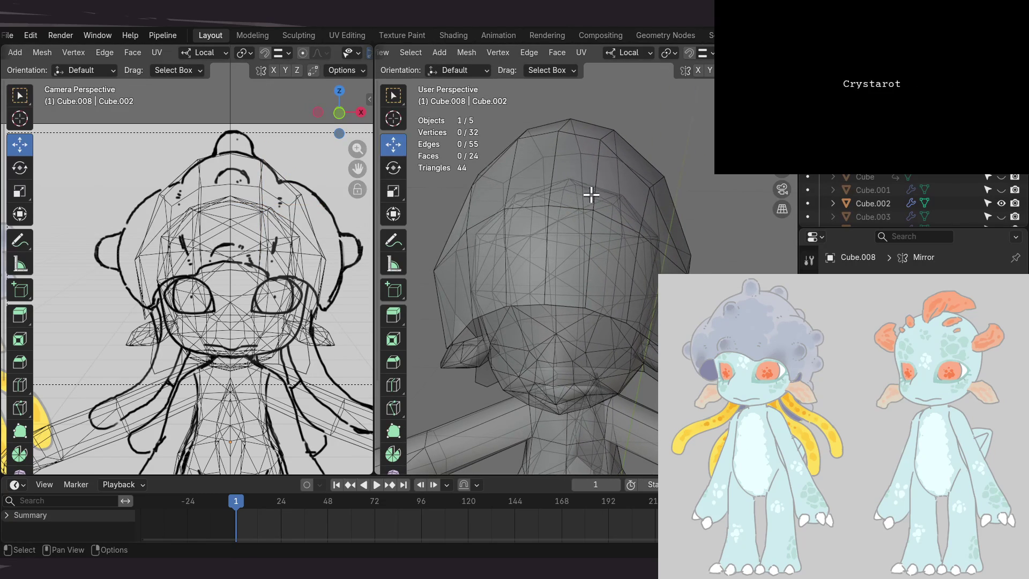
# - Orbit around the head to review the rounded hair cap, ending on a more frontal view
pyautogui.moveTo(627, 191)
pyautogui.mouseDown(button='middle')
pyautogui.moveTo(615, 179)
pyautogui.moveTo(565, 216)
pyautogui.moveTo(624, 184)
pyautogui.moveTo(615, 211)
pyautogui.moveTo(618, 186)
pyautogui.moveTo(631, 198)
pyautogui.moveTo(595, 219)
pyautogui.moveTo(606, 199)
pyautogui.moveTo(460, 209)
pyautogui.moveTo(613, 200)
pyautogui.mouseUp(button='middle')
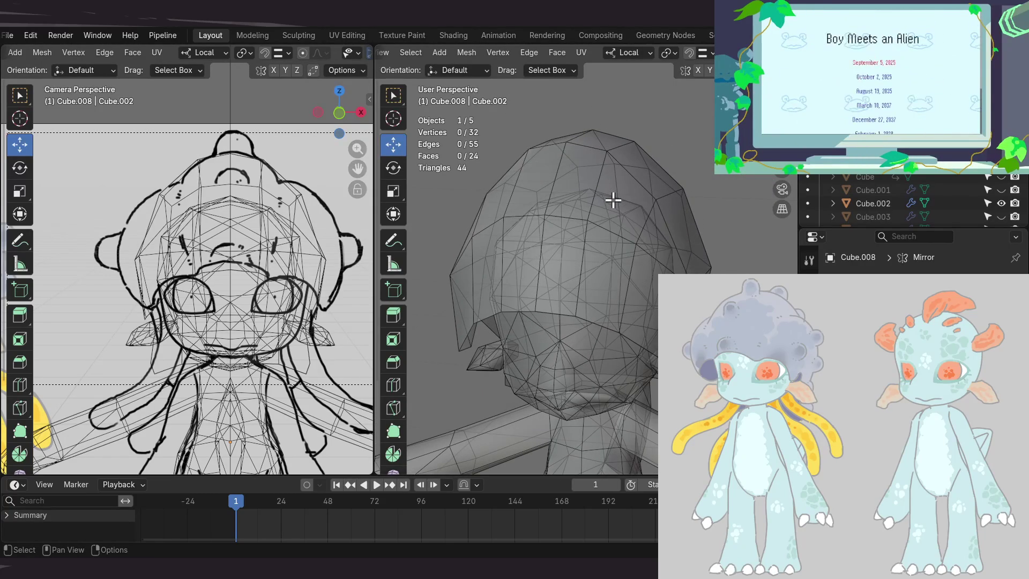
pyautogui.moveTo(624, 186)
pyautogui.mouseDown(button='middle')
pyautogui.moveTo(657, 184)
pyautogui.moveTo(643, 199)
pyautogui.moveTo(602, 168)
pyautogui.mouseUp(button='middle')
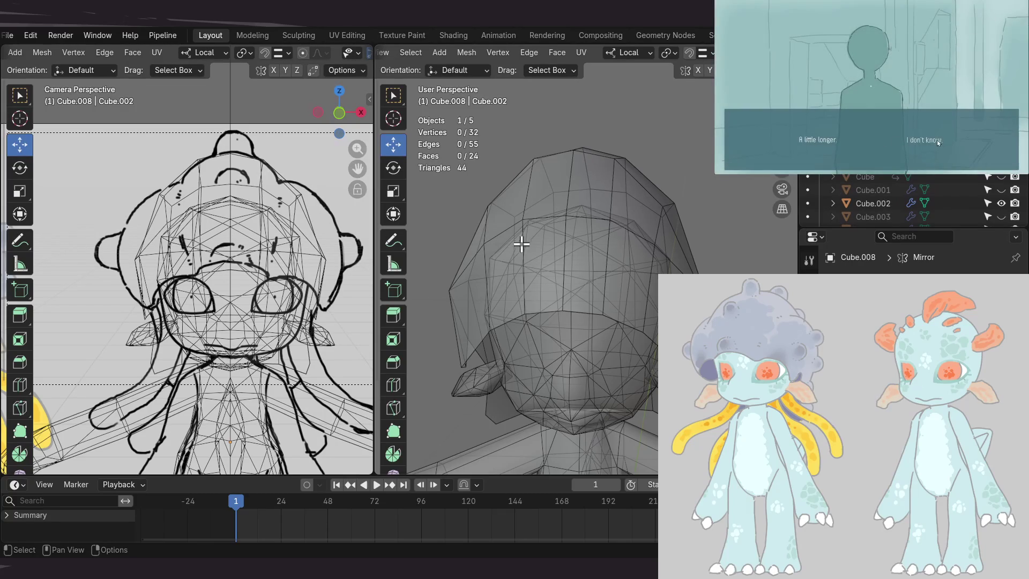
pyautogui.moveTo(521, 243)
pyautogui.mouseDown(button='middle')
pyautogui.moveTo(551, 207)
pyautogui.moveTo(609, 198)
pyautogui.moveTo(576, 204)
pyautogui.moveTo(582, 229)
pyautogui.moveTo(565, 281)
pyautogui.moveTo(581, 207)
pyautogui.moveTo(562, 218)
pyautogui.moveTo(526, 214)
pyautogui.moveTo(597, 204)
pyautogui.moveTo(578, 205)
pyautogui.moveTo(585, 195)
pyautogui.moveTo(595, 204)
pyautogui.mouseUp(button='middle')
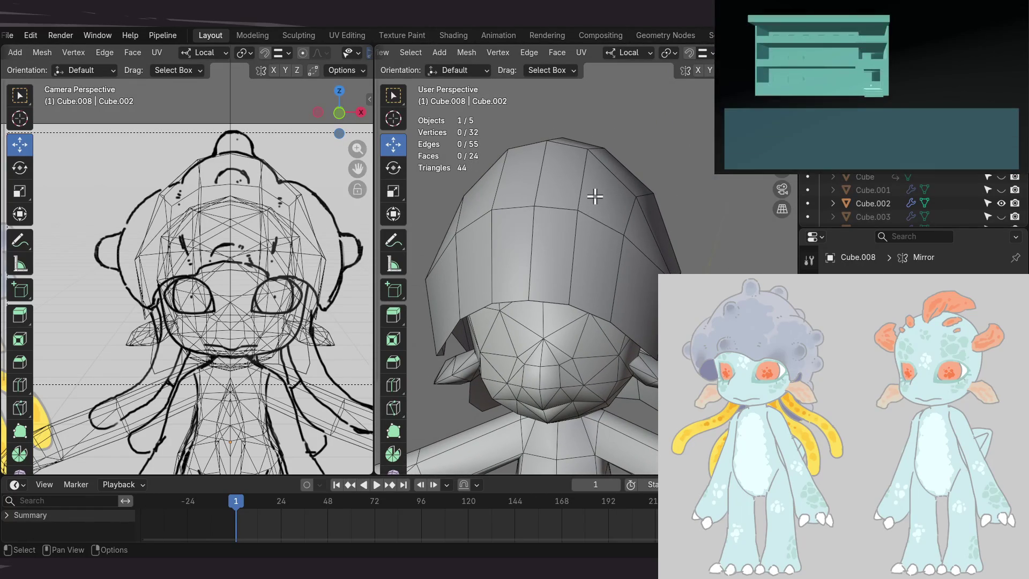
# - Add an edge loop around the hair cap, bringing it to 40 vertices, and inspect the cut
pyautogui.hotkey('ctrl', 'r')
pyautogui.click(612, 194)
pyautogui.click(614, 199)
pyautogui.moveTo(619, 202)
pyautogui.mouseDown(button='middle')
pyautogui.moveTo(616, 191)
pyautogui.moveTo(603, 195)
pyautogui.moveTo(620, 213)
pyautogui.moveTo(536, 216)
pyautogui.mouseUp(button='middle')
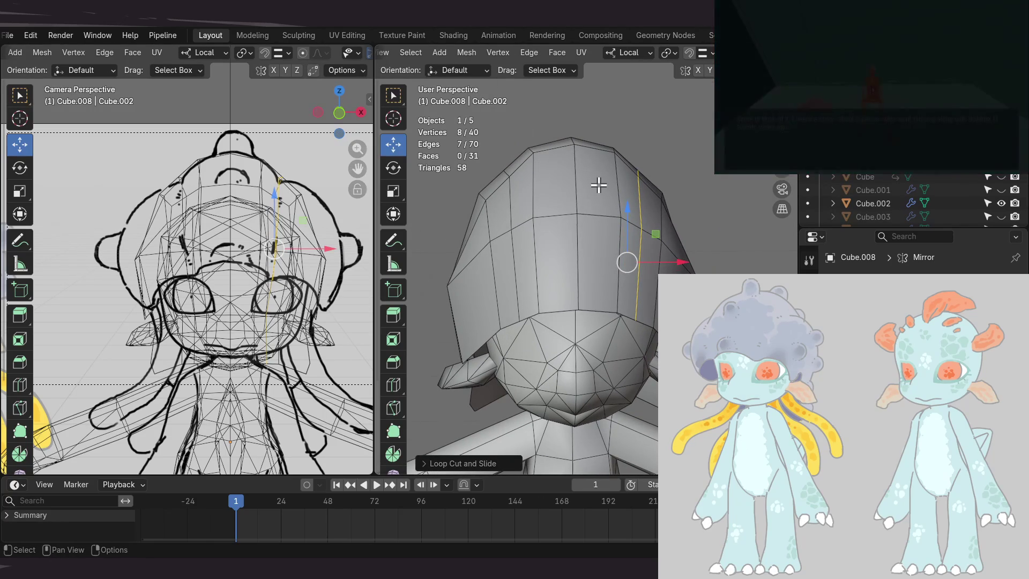
pyautogui.moveTo(595, 193)
pyautogui.mouseDown(button='middle')
pyautogui.moveTo(544, 275)
pyautogui.moveTo(538, 259)
pyautogui.mouseUp(button='middle')
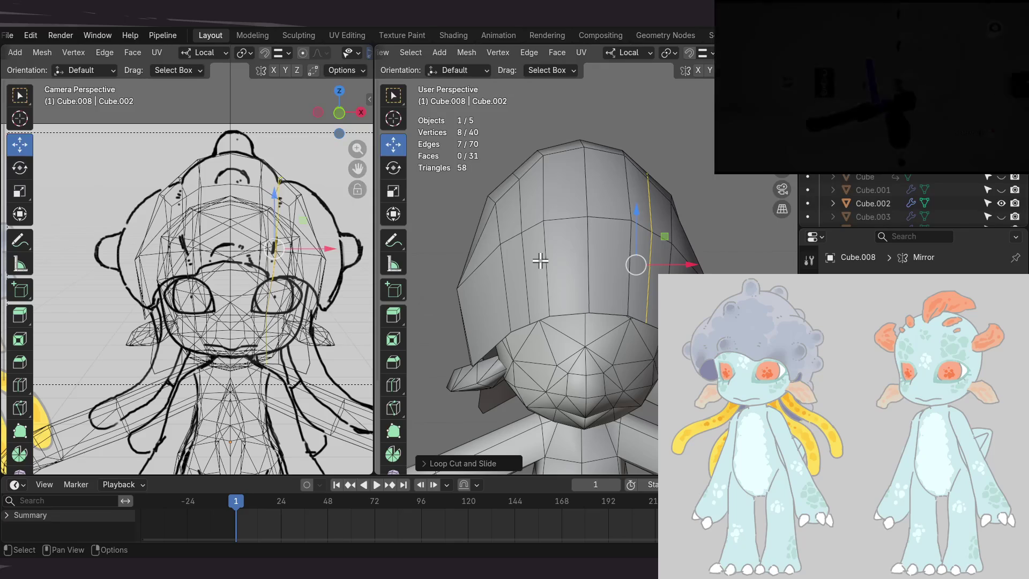
pyautogui.moveTo(536, 261)
pyautogui.mouseDown(button='middle')
pyautogui.moveTo(651, 215)
pyautogui.moveTo(611, 249)
pyautogui.moveTo(556, 260)
pyautogui.moveTo(593, 245)
pyautogui.mouseUp(button='middle')
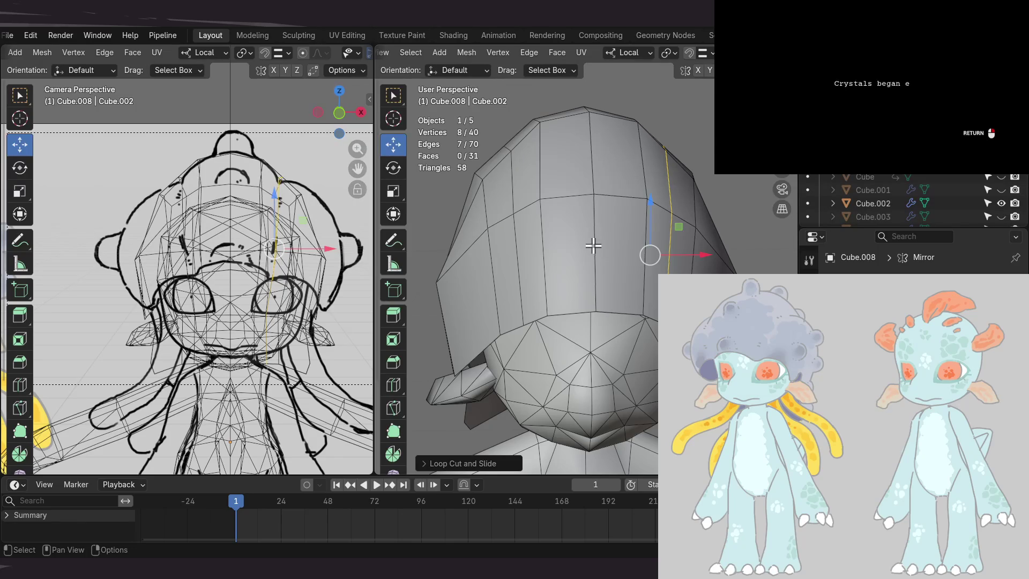
pyautogui.moveTo(580, 209); pyautogui.dragTo(559, 208, button='middle')
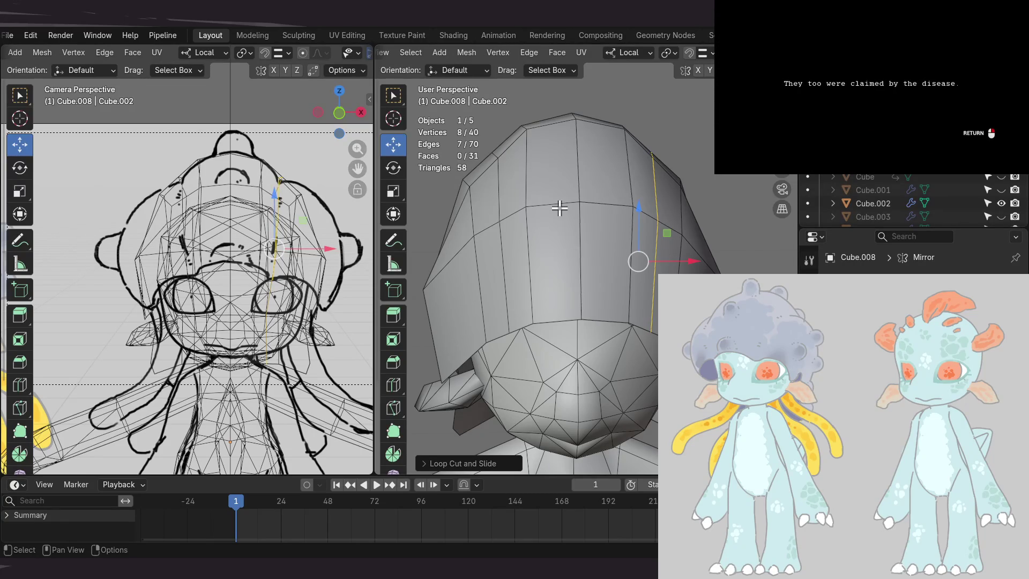
# - Settle on Front Orthographic view with the hair cap panned into frame
pyautogui.moveTo(589, 294)
pyautogui.keyDown('shift'); pyautogui.mouseDown(button='middle')
pyautogui.moveTo(571, 307)
pyautogui.moveTo(552, 293)
pyautogui.moveTo(554, 305)
pyautogui.moveTo(558, 281)
pyautogui.moveTo(567, 294)
pyautogui.moveTo(508, 316)
pyautogui.moveTo(529, 321)
pyautogui.mouseUp(button='middle'); pyautogui.keyUp('shift')
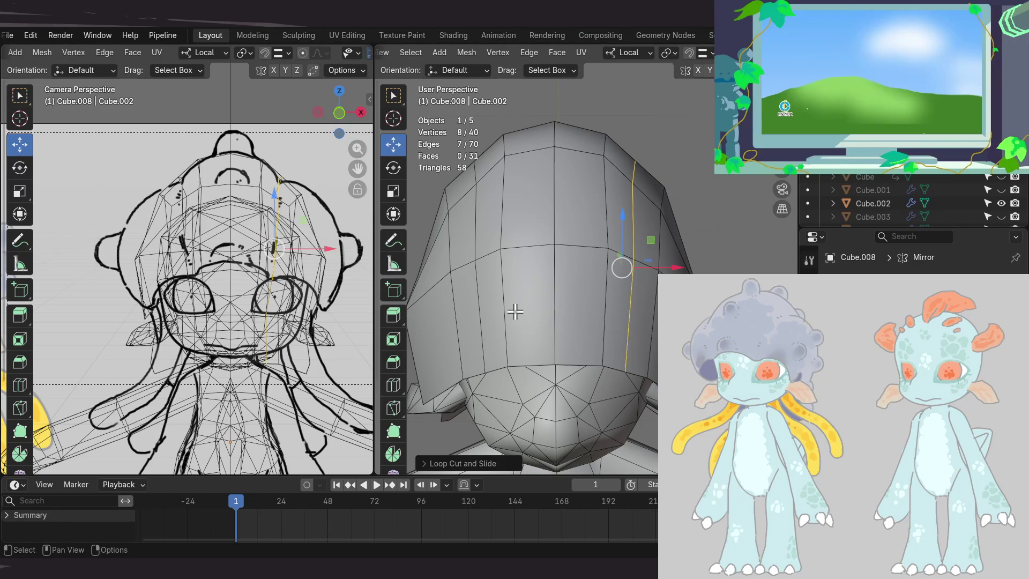
pyautogui.moveTo(520, 303)
pyautogui.mouseDown(button='middle')
pyautogui.moveTo(538, 301)
pyautogui.moveTo(521, 311)
pyautogui.mouseUp(button='middle')
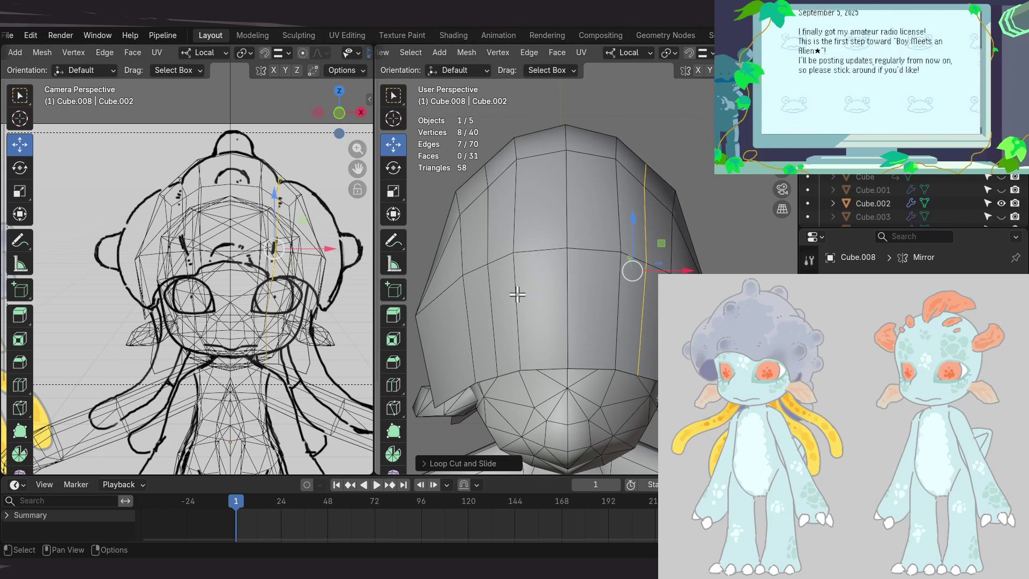
pyautogui.moveTo(675, 231)
pyautogui.mouseDown(button='middle')
pyautogui.moveTo(699, 234)
pyautogui.moveTo(682, 235)
pyautogui.mouseUp(button='middle')
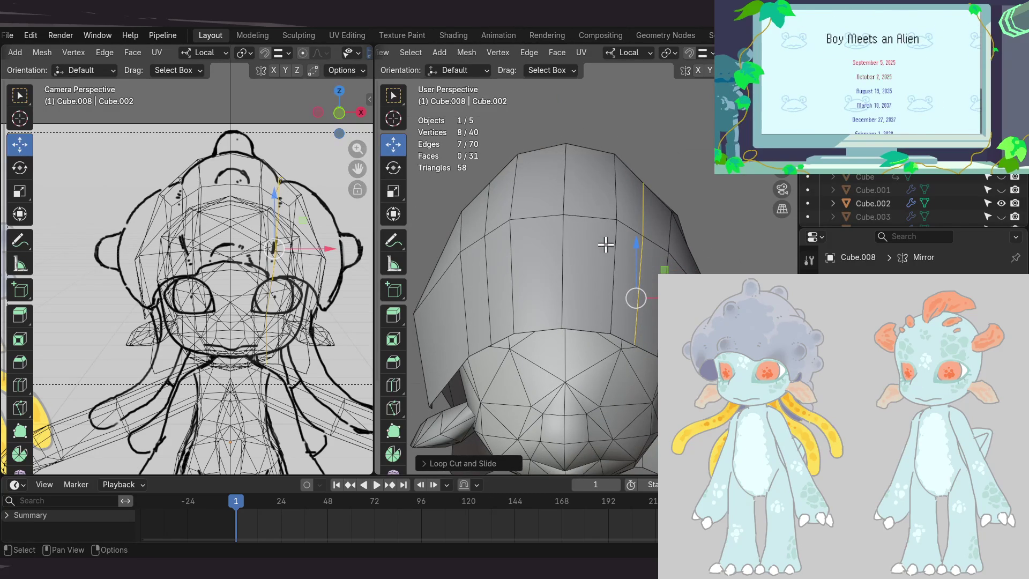
pyautogui.moveTo(602, 230); pyautogui.dragTo(580, 239, button='middle')
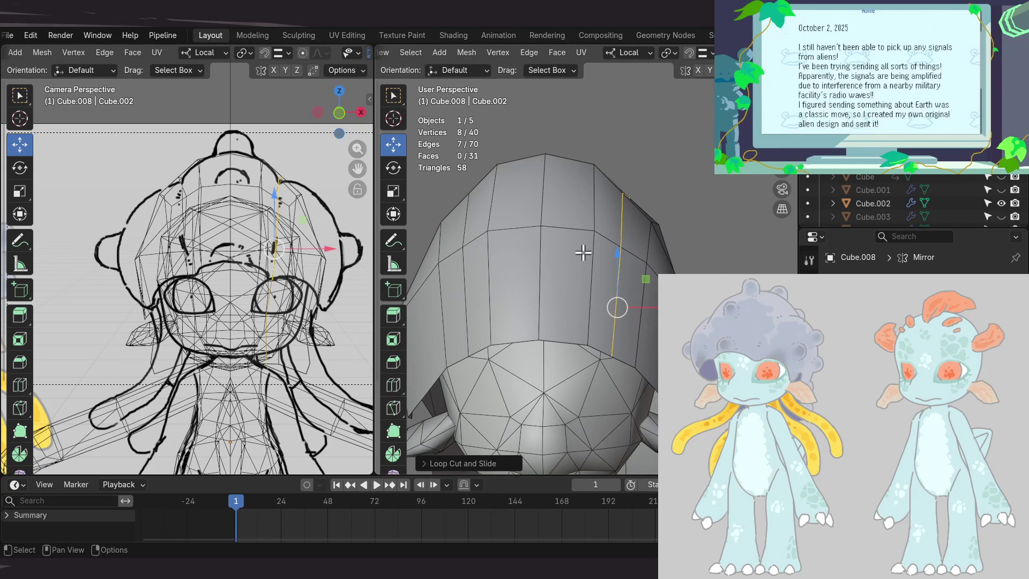
pyautogui.press('KP_1')
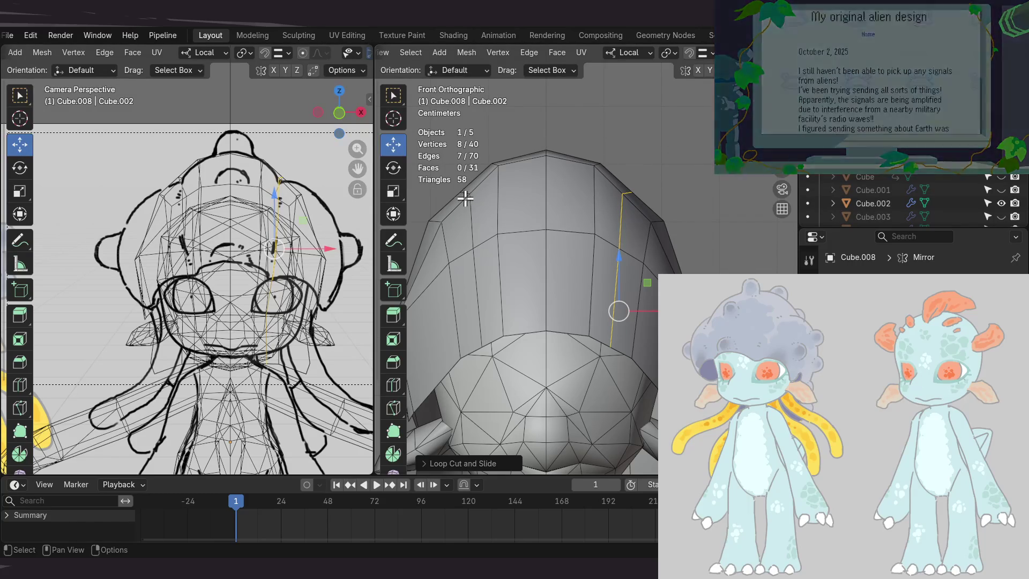
pyautogui.moveTo(495, 210)
pyautogui.keyDown('shift'); pyautogui.mouseDown(button='middle')
pyautogui.moveTo(604, 202)
pyautogui.moveTo(593, 214)
pyautogui.moveTo(599, 197)
pyautogui.mouseUp(button='middle'); pyautogui.keyUp('shift')
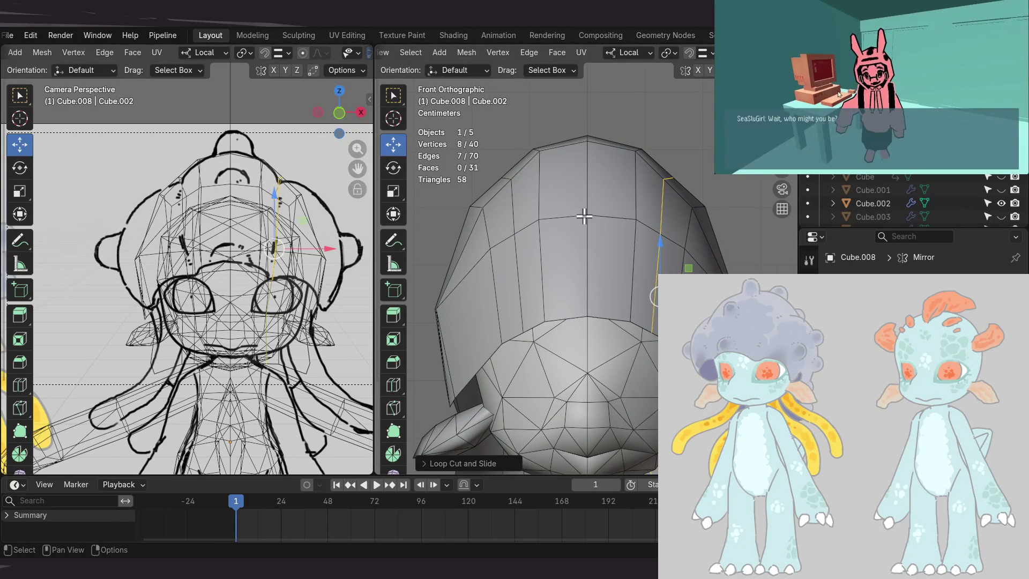
# - Select the cap's top edge and lower it along Z
pyautogui.click(668, 178)
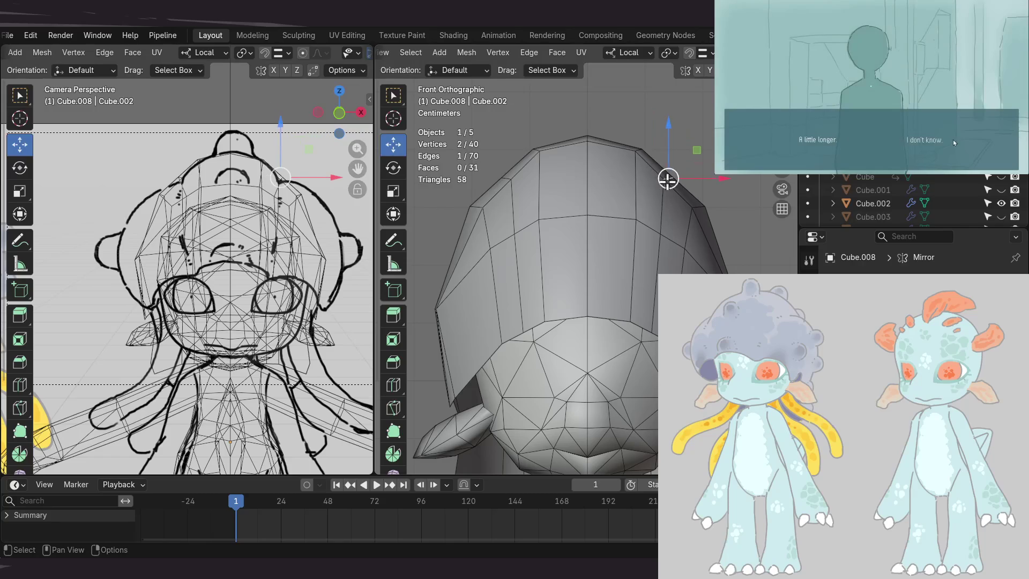
pyautogui.keyDown('shift'); pyautogui.moveTo(640, 208); pyautogui.dragTo(588, 268, button='middle'); pyautogui.keyUp('shift')
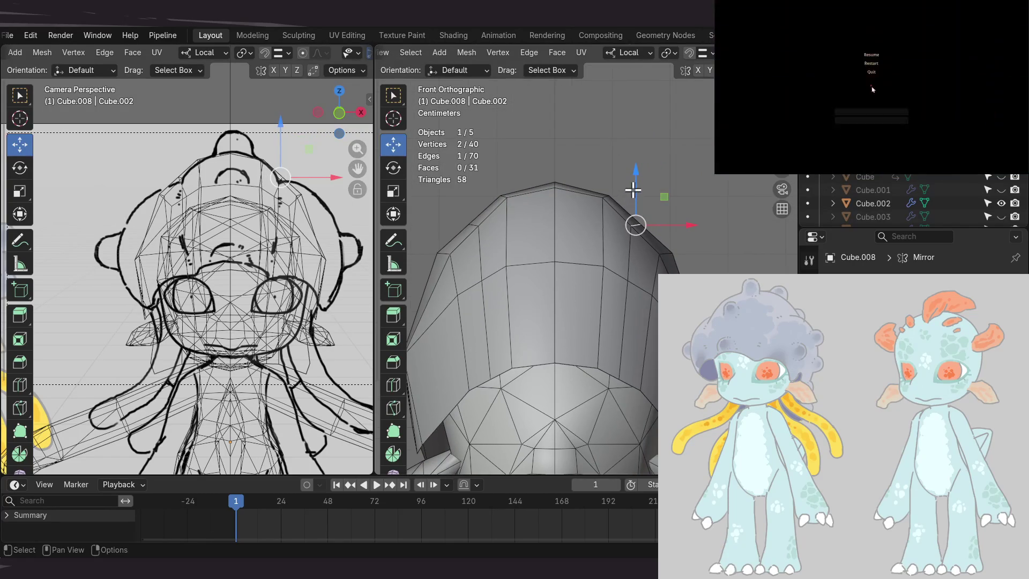
pyautogui.moveTo(636, 186); pyautogui.dragTo(630, 207)
pyautogui.keyDown('shift'); pyautogui.moveTo(605, 211); pyautogui.dragTo(623, 206, button='middle'); pyautogui.keyUp('shift')
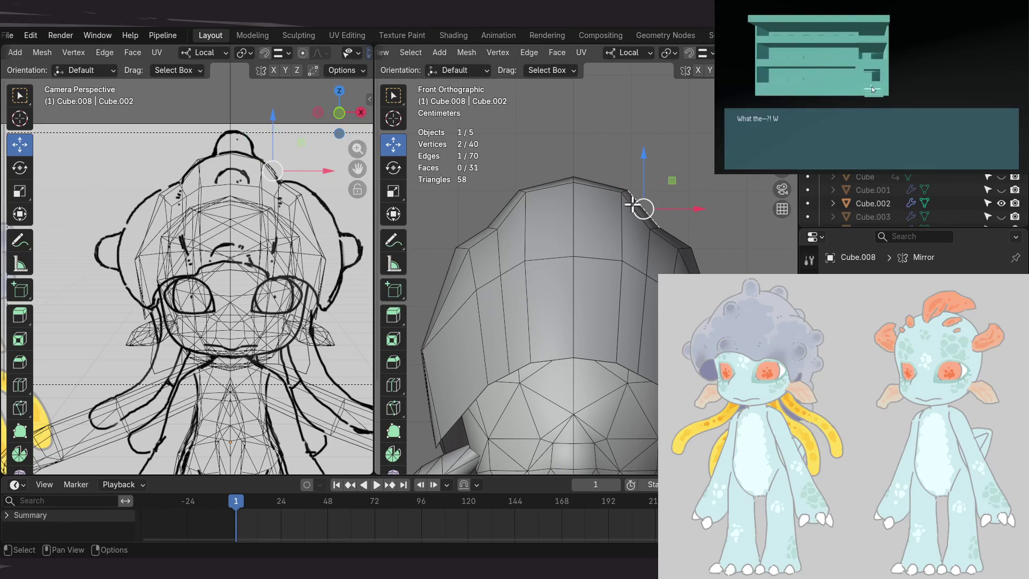
pyautogui.keyDown('shift'); pyautogui.moveTo(593, 239); pyautogui.dragTo(593, 242, button='middle'); pyautogui.keyUp('shift')
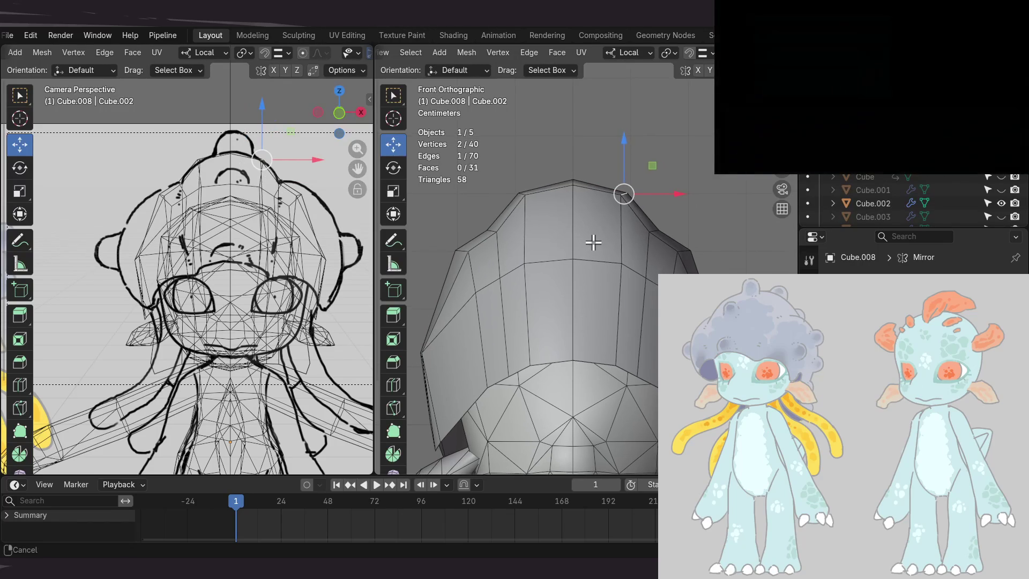
# - Move an upper side vertex of the cap slightly up and left to follow the front sketch
pyautogui.moveTo(639, 165); pyautogui.dragTo(631, 162)
pyautogui.keyDown('shift'); pyautogui.scroll(-3, 624, 248); pyautogui.keyUp('shift')
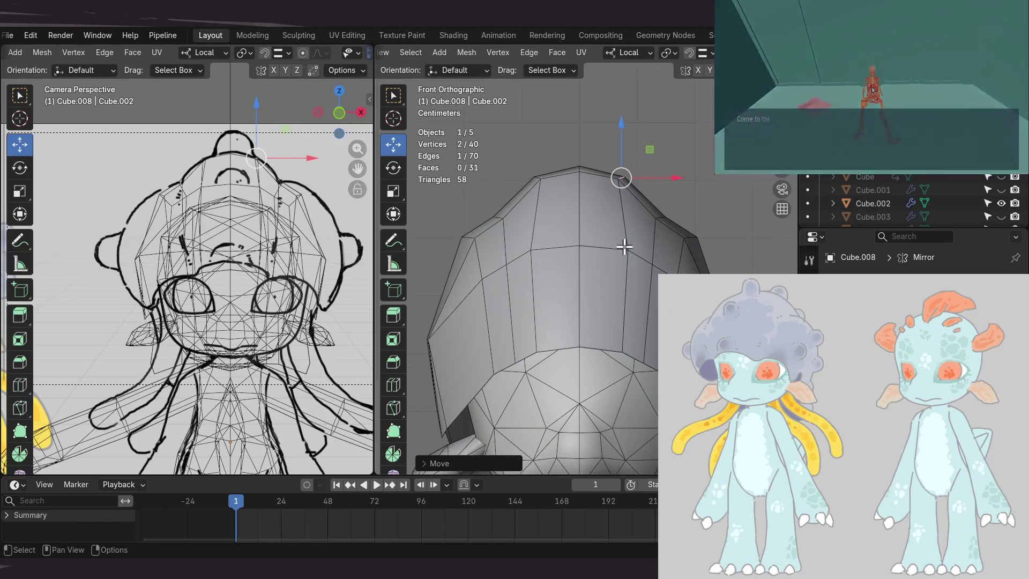
pyautogui.click(627, 240)
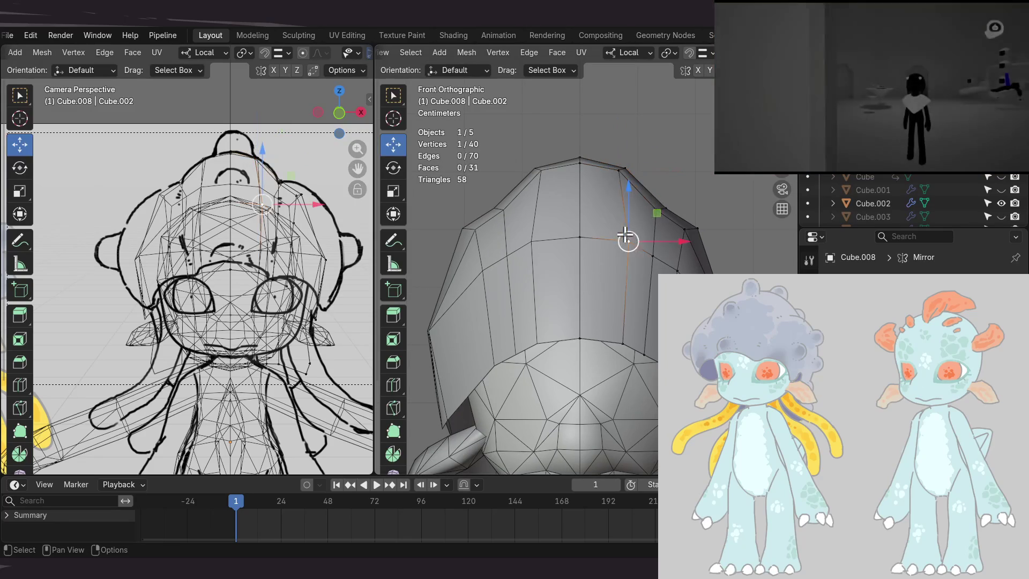
pyautogui.keyDown('ctrl'); pyautogui.scroll(-2, 627, 240); pyautogui.keyUp('ctrl')
pyautogui.press('g')
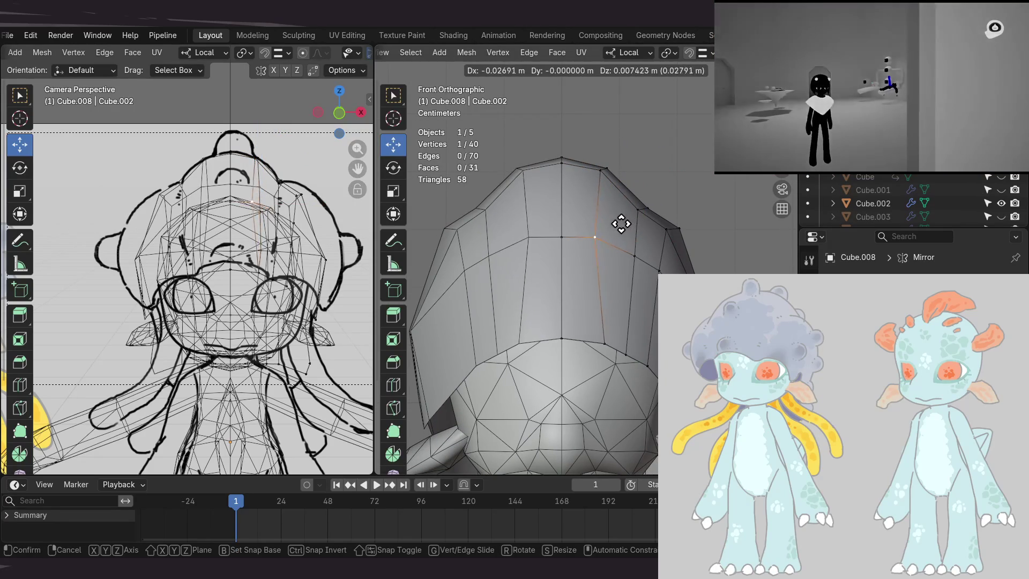
pyautogui.click(622, 223)
pyautogui.press('g')
# - Pull a lower rim vertex slightly up and left to round out the cap's side
pyautogui.click(617, 332)
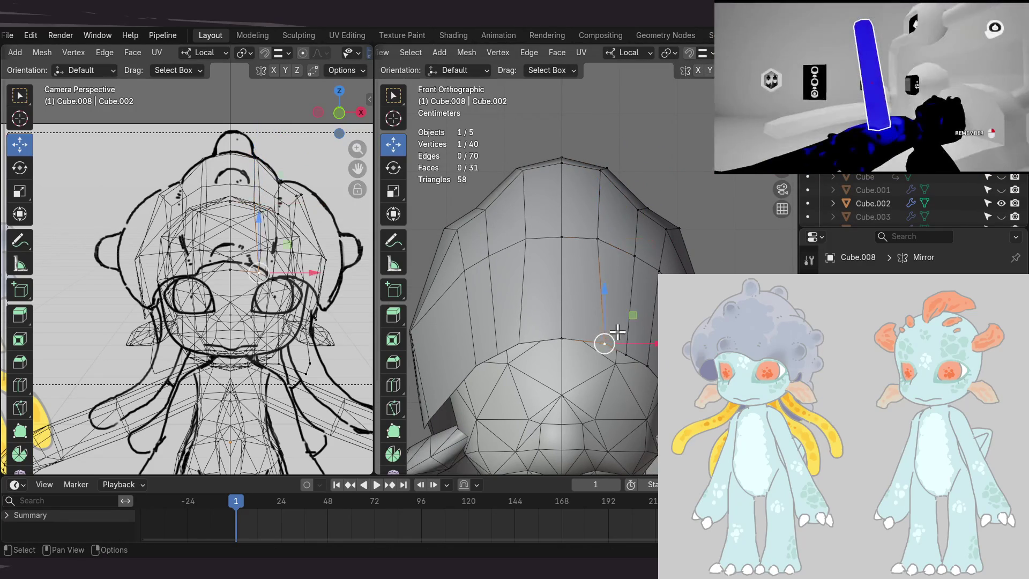
pyautogui.press('g')
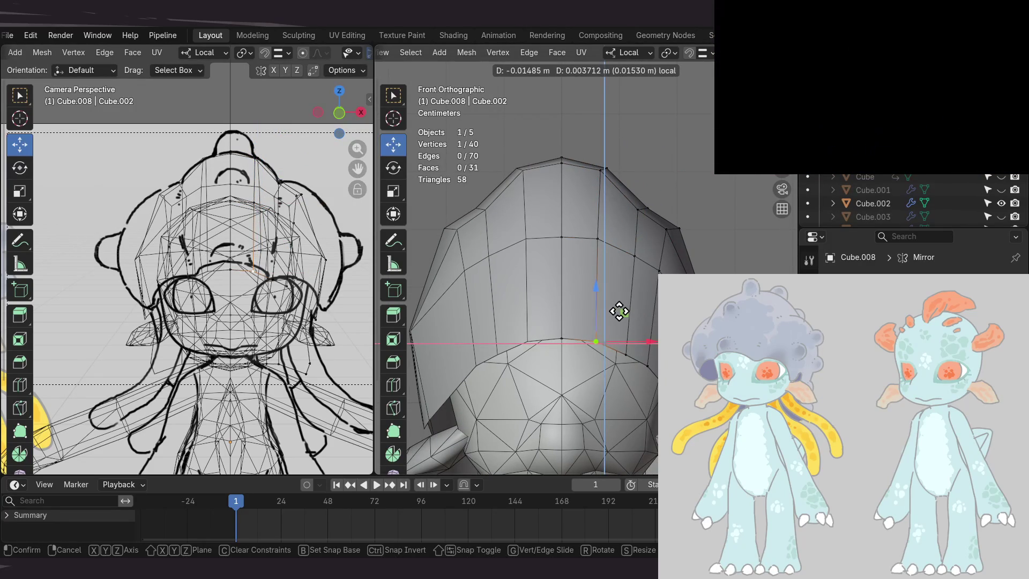
pyautogui.click(620, 305)
pyautogui.moveTo(650, 250)
pyautogui.mouseDown(button='middle')
pyautogui.moveTo(613, 241)
pyautogui.moveTo(539, 305)
pyautogui.moveTo(578, 273)
pyautogui.moveTo(571, 231)
pyautogui.moveTo(593, 254)
pyautogui.mouseUp(button='middle')
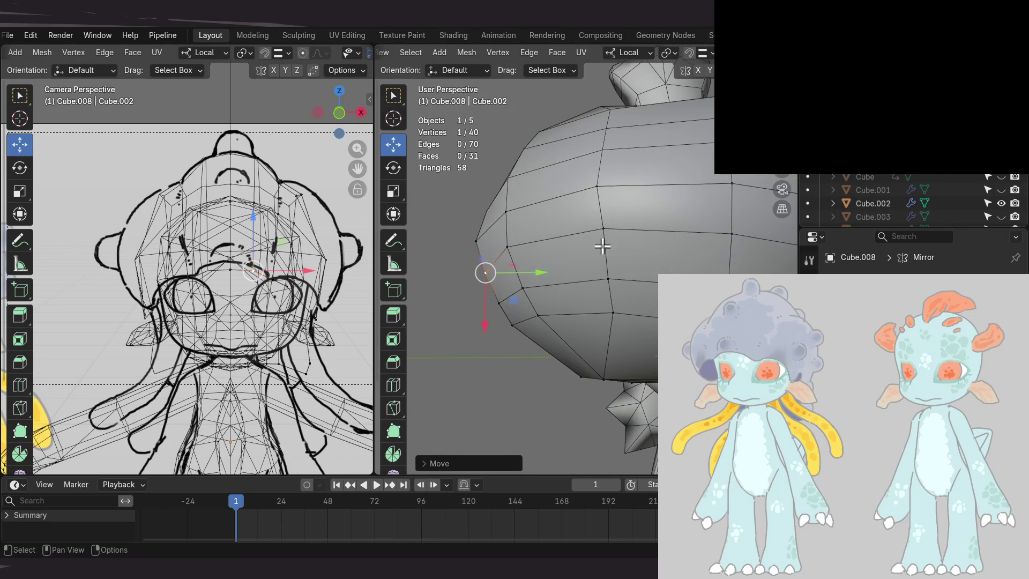
# - Slide the selected rim vertex along the depth axis and review the cap from several angles
pyautogui.moveTo(657, 228); pyautogui.dragTo(642, 231)
pyautogui.moveTo(642, 230); pyautogui.dragTo(640, 156, button='middle')
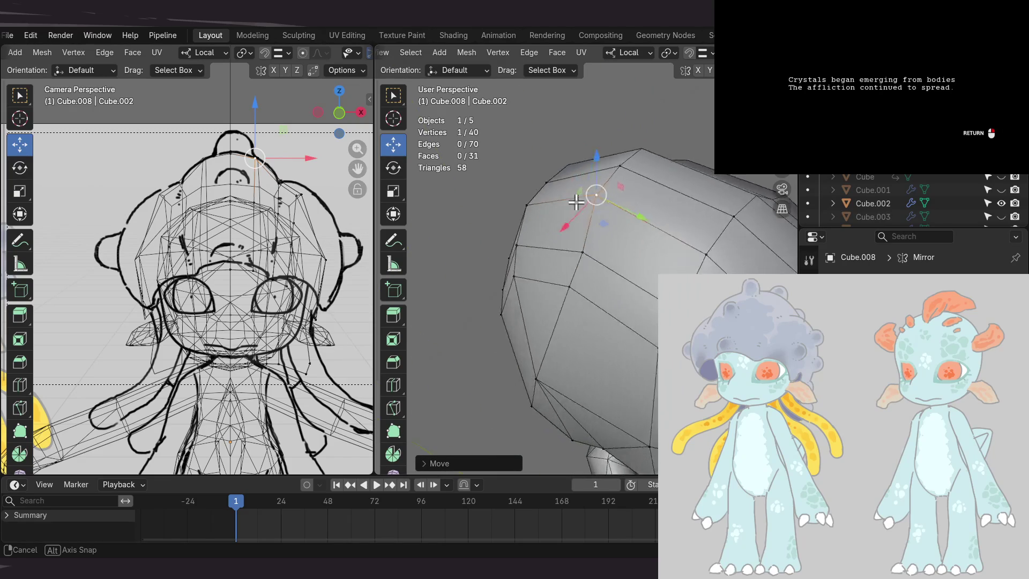
pyautogui.moveTo(675, 184); pyautogui.dragTo(653, 198, button='middle')
pyautogui.moveTo(638, 242)
pyautogui.mouseDown(button='middle')
pyautogui.moveTo(689, 204)
pyautogui.moveTo(641, 227)
pyautogui.moveTo(641, 189)
pyautogui.mouseUp(button='middle')
pyautogui.moveTo(615, 258); pyautogui.dragTo(625, 174, button='middle')
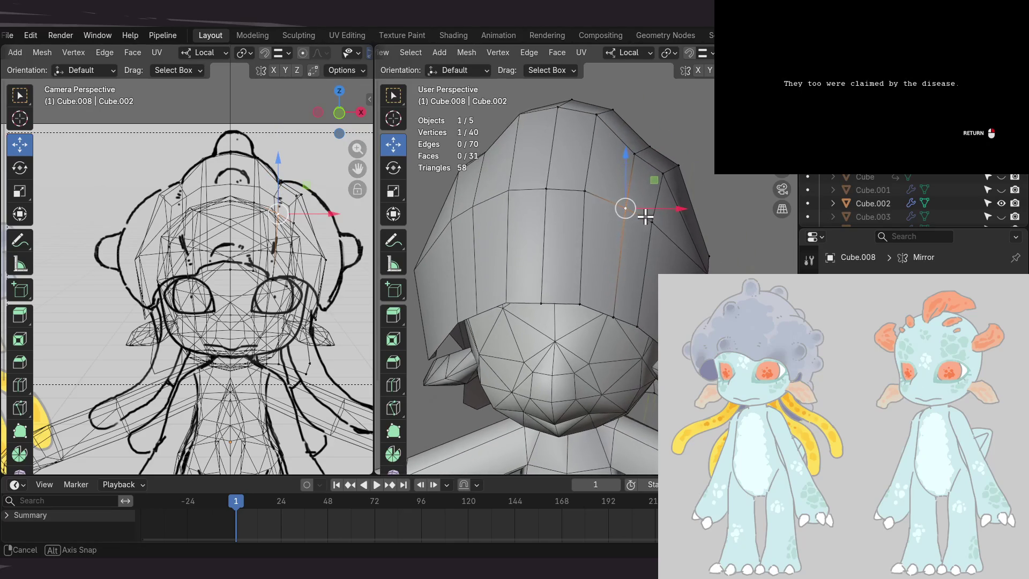
pyautogui.moveTo(649, 230)
pyautogui.mouseDown(button='middle')
pyautogui.moveTo(644, 286)
pyautogui.moveTo(568, 292)
pyautogui.moveTo(522, 241)
pyautogui.mouseUp(button='middle')
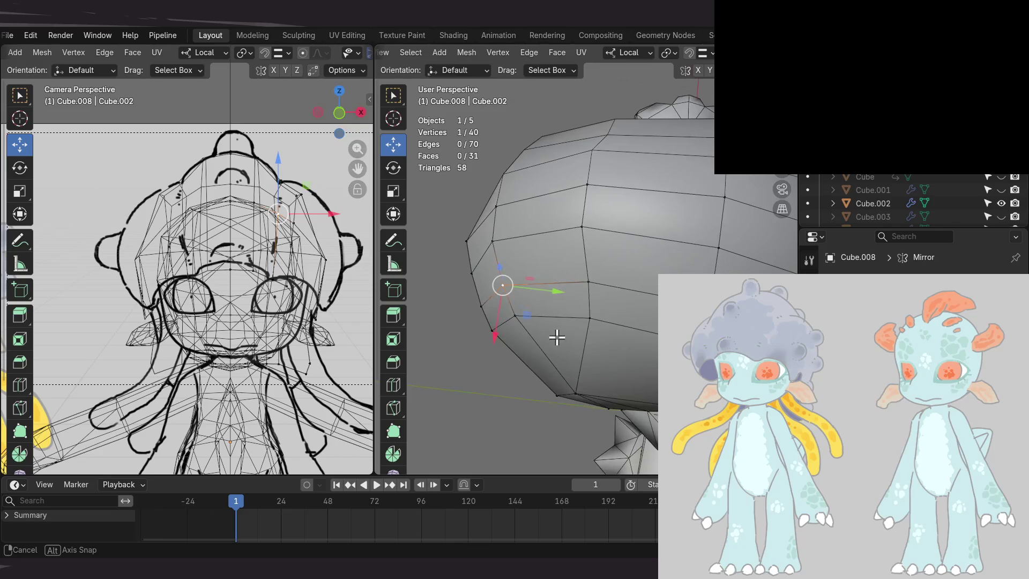
pyautogui.moveTo(558, 340)
pyautogui.mouseDown(button='middle')
pyautogui.moveTo(569, 290)
pyautogui.moveTo(629, 265)
pyautogui.moveTo(524, 232)
pyautogui.moveTo(647, 209)
pyautogui.moveTo(617, 185)
pyautogui.mouseUp(button='middle')
# - In Right Orthographic view, move the upper vertex and nudge the lower cap-edge vertex
pyautogui.press('KP_3')
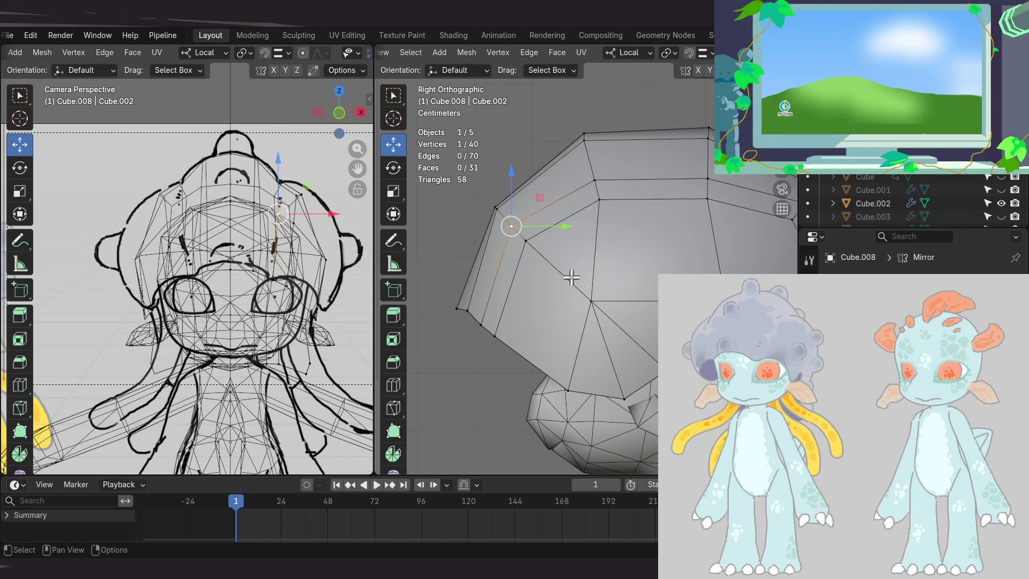
pyautogui.moveTo(522, 294)
pyautogui.keyDown('shift'); pyautogui.mouseDown(button='middle')
pyautogui.moveTo(538, 262)
pyautogui.moveTo(531, 241)
pyautogui.mouseUp(button='middle'); pyautogui.keyUp('shift')
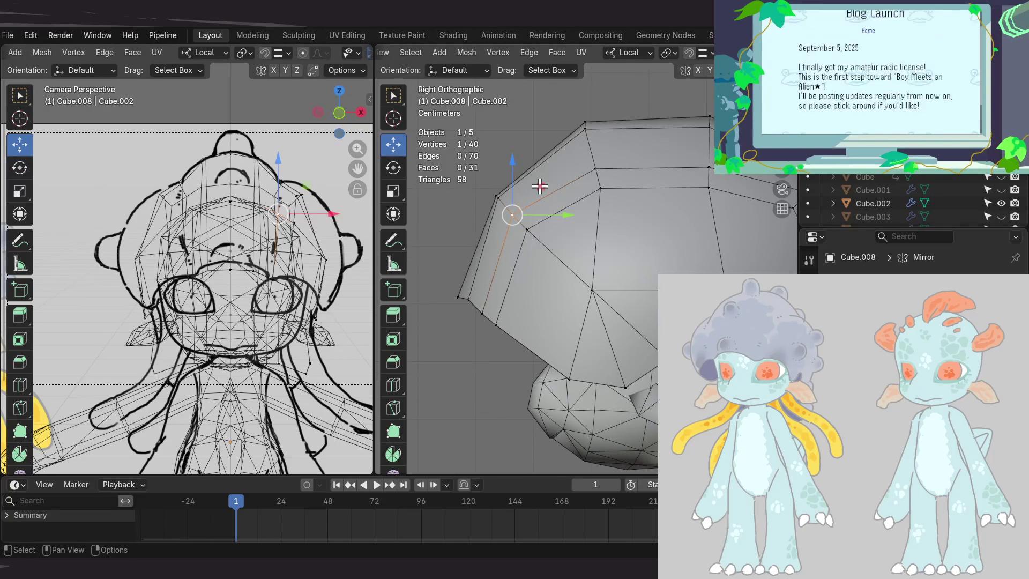
pyautogui.press('g')
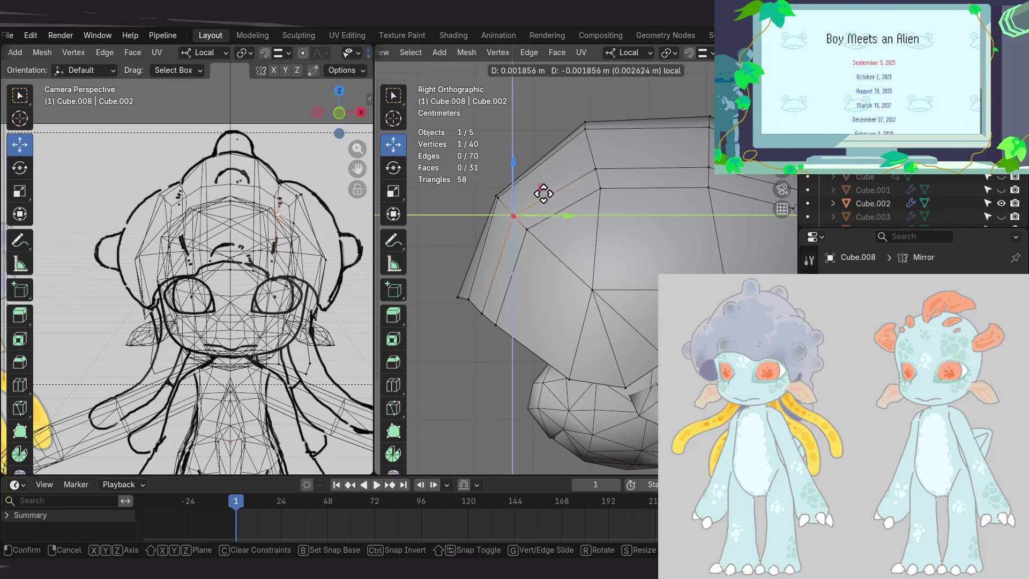
pyautogui.click(548, 200)
pyautogui.click(482, 313)
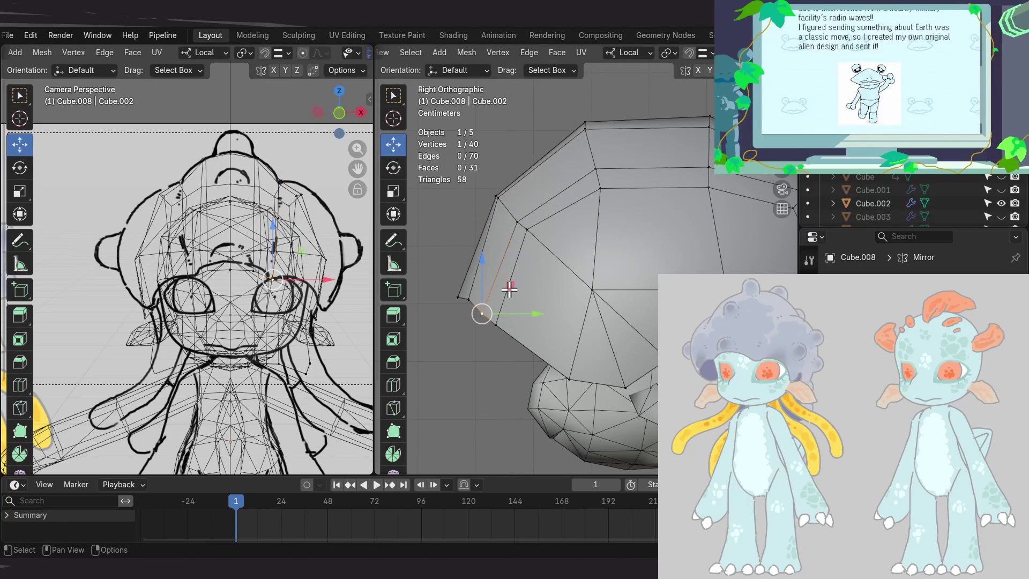
pyautogui.press('g')
pyautogui.click(474, 297)
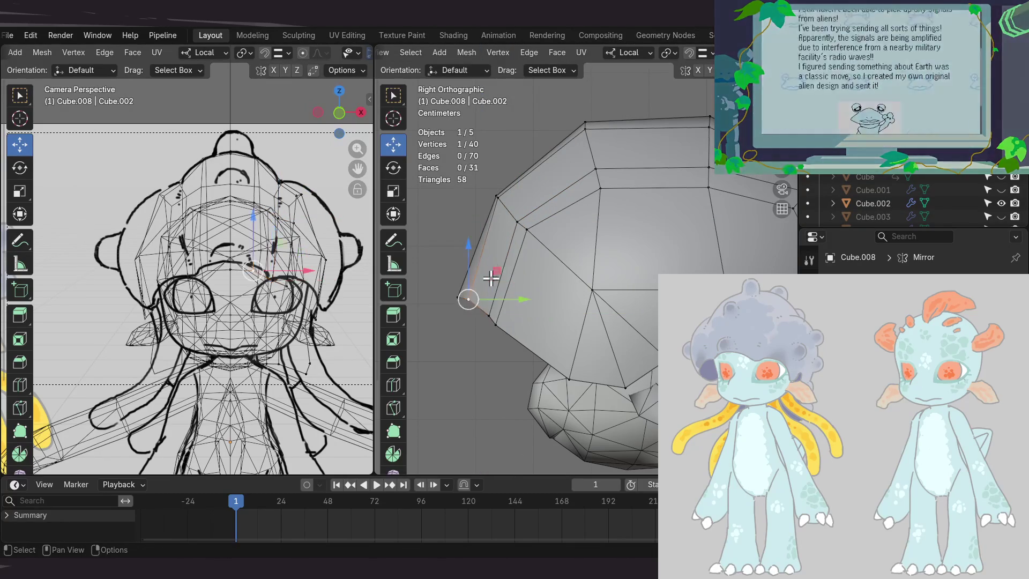
# - Redo the lower vertex's nudge up and left after undoing an overshoot
pyautogui.press('g')
pyautogui.click(487, 292)
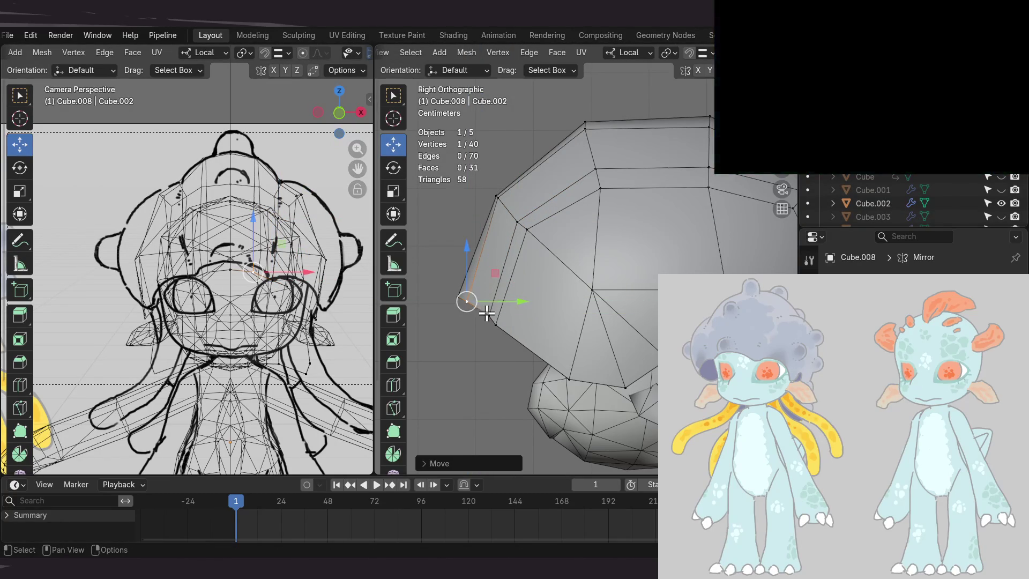
pyautogui.hotkey('ctrl', 'z')
pyautogui.press('g')
pyautogui.click(506, 270)
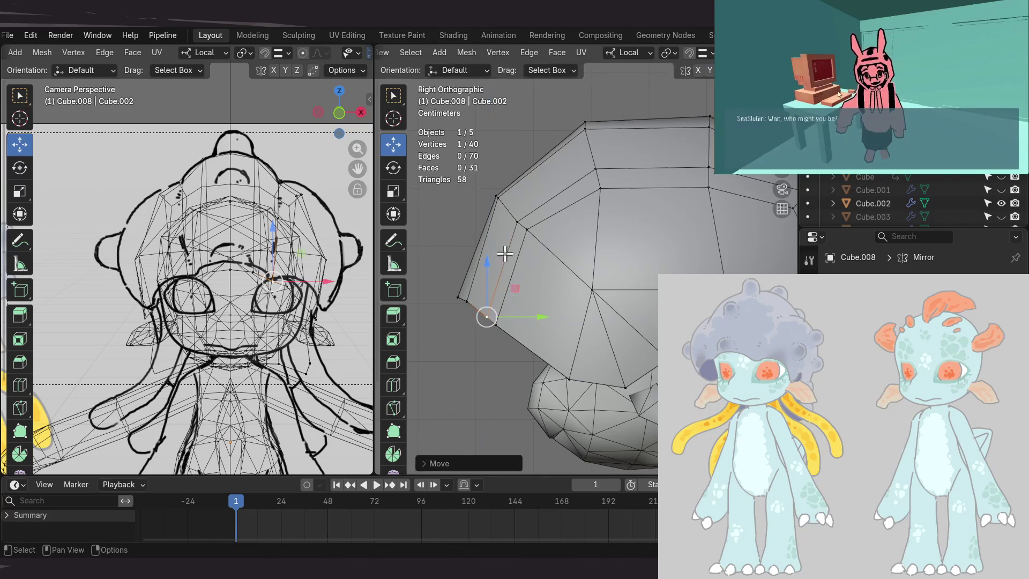
pyautogui.keyDown('shift'); pyautogui.moveTo(525, 213); pyautogui.dragTo(534, 259, button='middle'); pyautogui.keyUp('shift')
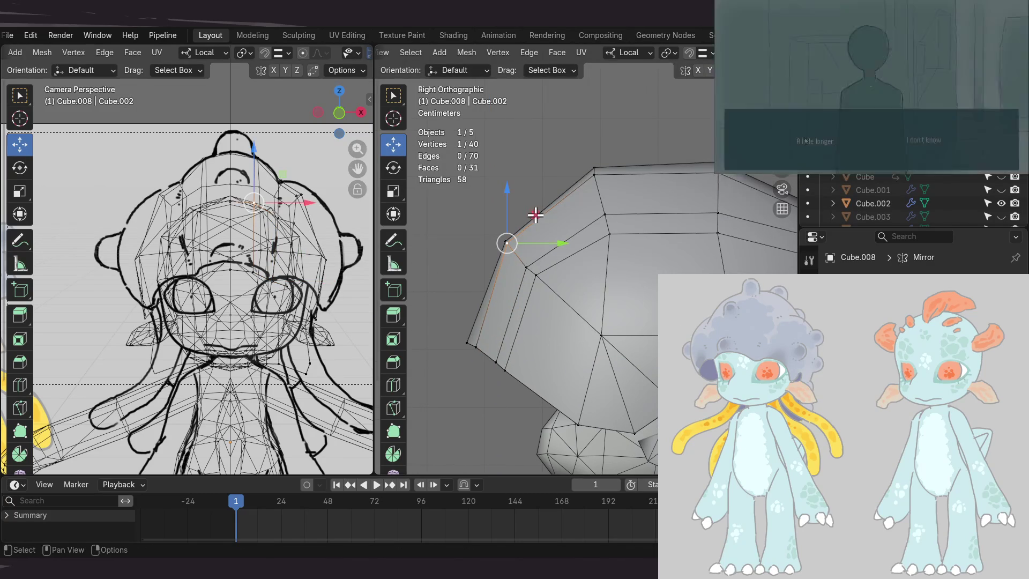
# - Move two crown vertices with X excluded, lining them up with the top vertex's arc
pyautogui.press('g')
pyautogui.hotkey('shift', 'x')
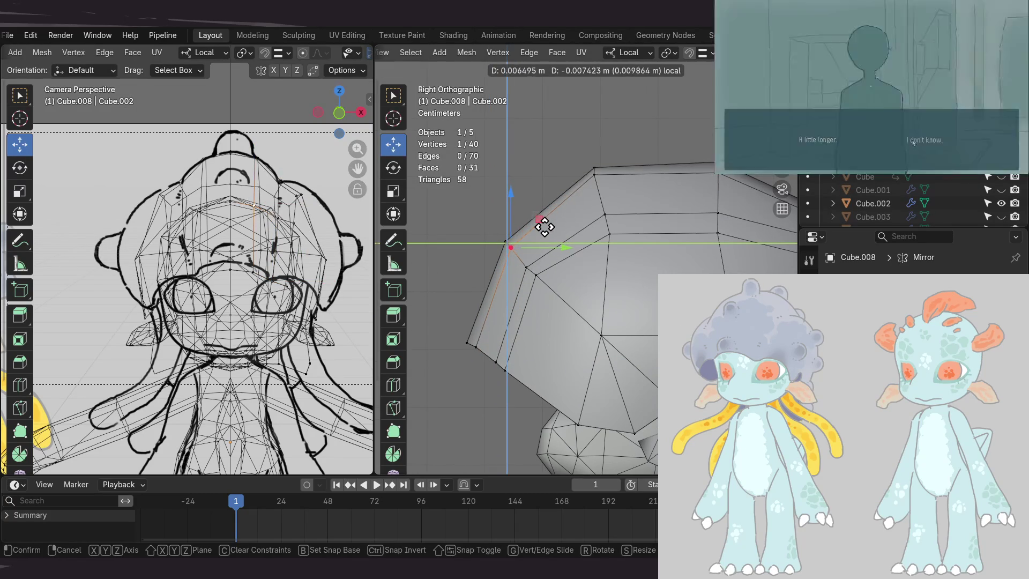
pyautogui.click(595, 176)
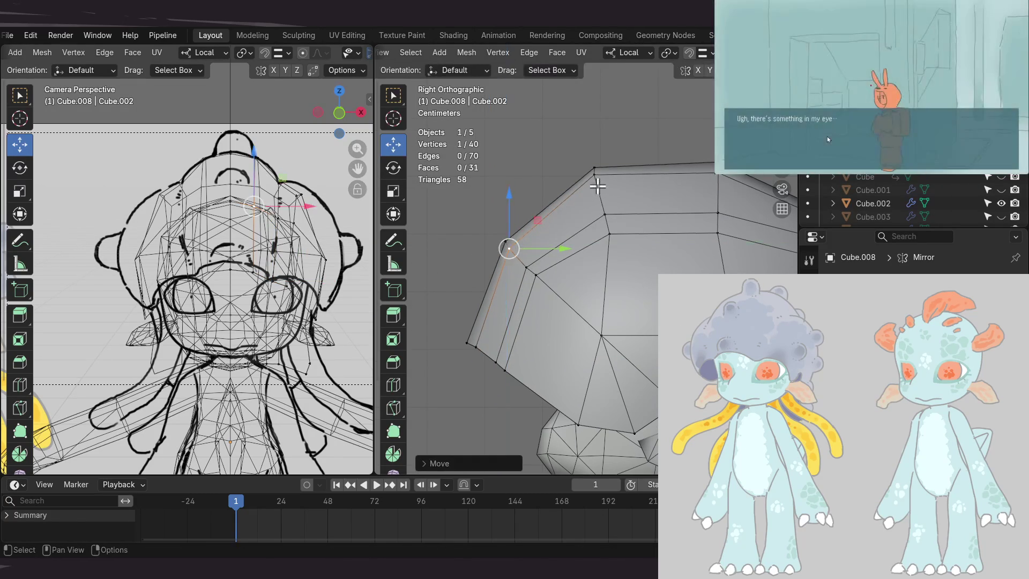
pyautogui.press('g')
pyautogui.hotkey('shift', 'x')
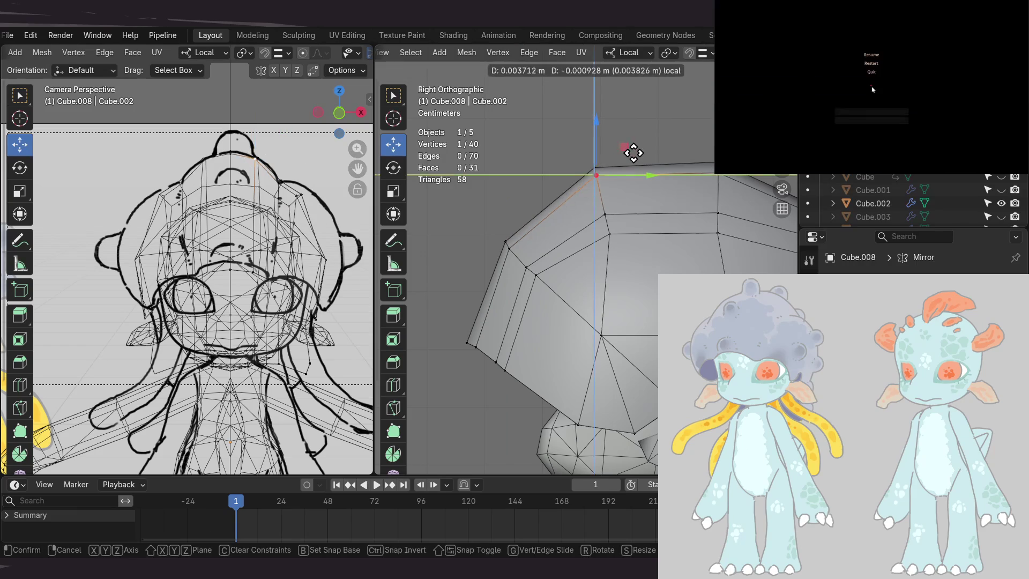
pyautogui.click(634, 154)
pyautogui.moveTo(634, 153); pyautogui.dragTo(712, 213, button='middle')
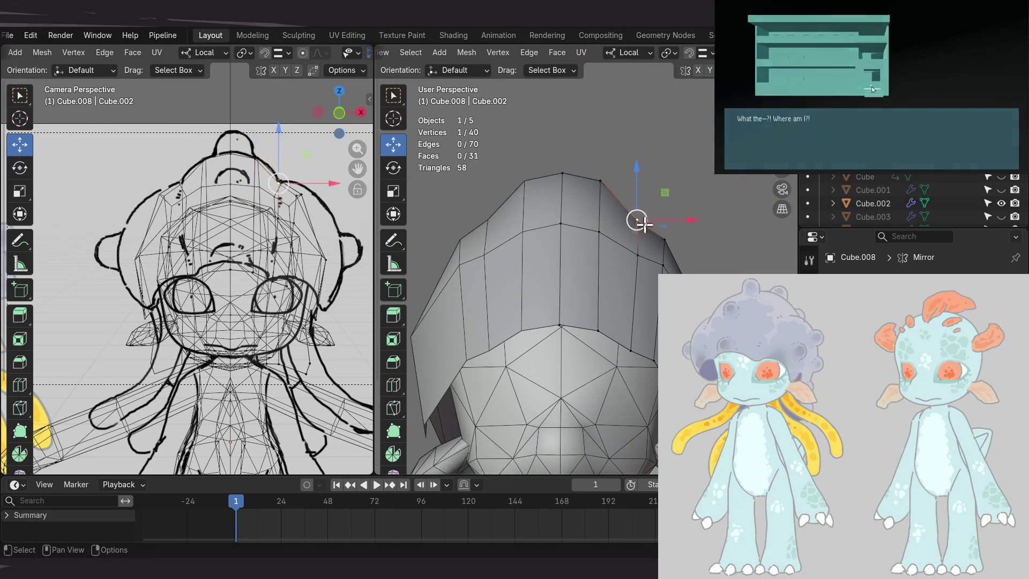
# - From the front view, slide the cap's side vertex along X toward the sketch outline
pyautogui.moveTo(645, 220); pyautogui.dragTo(603, 172, button='middle')
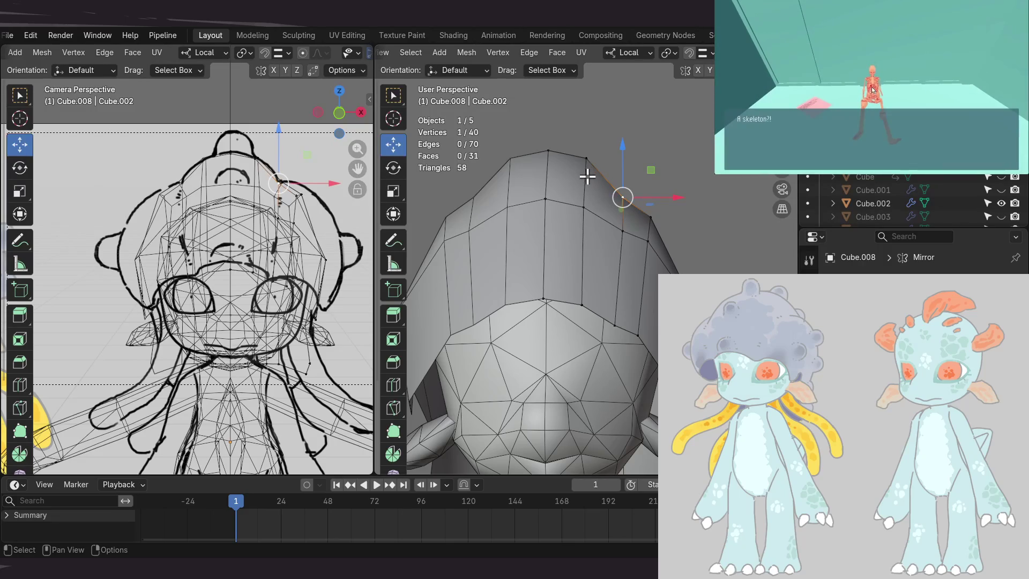
pyautogui.press('KP_1')
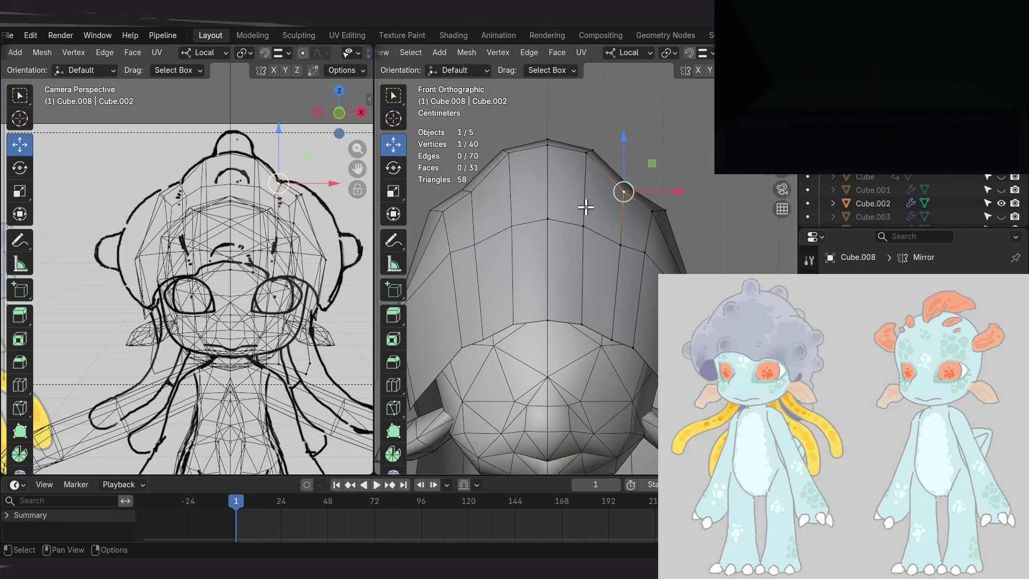
pyautogui.moveTo(585, 207)
pyautogui.mouseDown(button='middle')
pyautogui.moveTo(608, 195)
pyautogui.moveTo(643, 225)
pyautogui.moveTo(639, 250)
pyautogui.moveTo(643, 214)
pyautogui.moveTo(611, 241)
pyautogui.mouseUp(button='middle')
pyautogui.scroll(4, 248, 265)
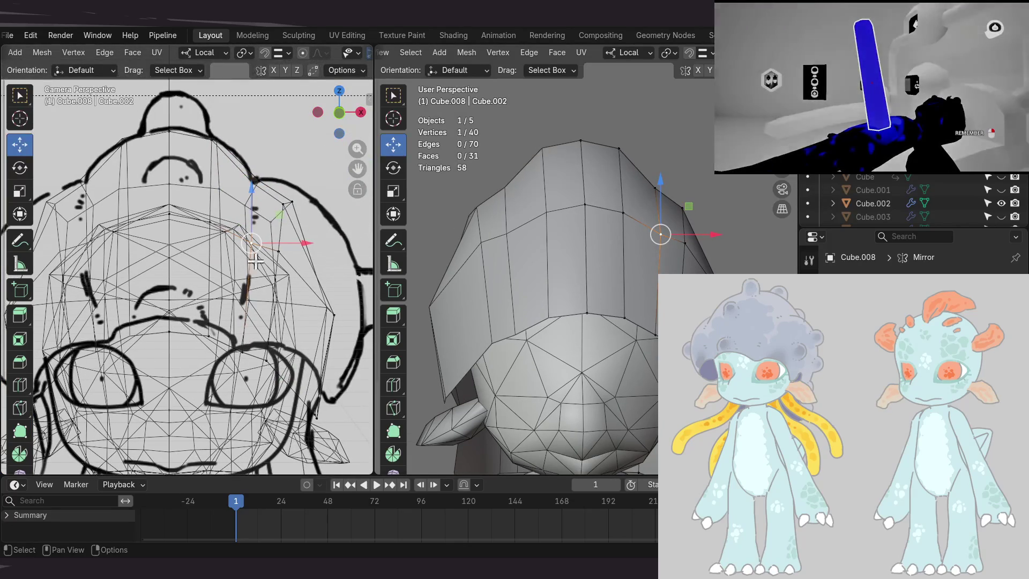
pyautogui.moveTo(700, 232); pyautogui.dragTo(684, 234)
pyautogui.scroll(-2, 654, 234)
pyautogui.moveTo(664, 201); pyautogui.dragTo(569, 240, button='middle')
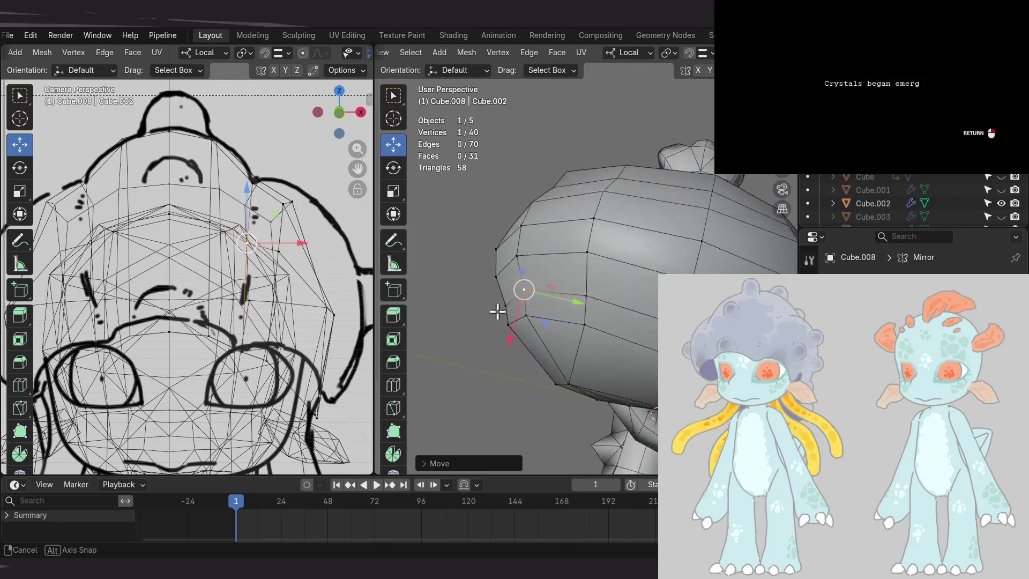
pyautogui.moveTo(487, 329); pyautogui.dragTo(603, 291, button='middle')
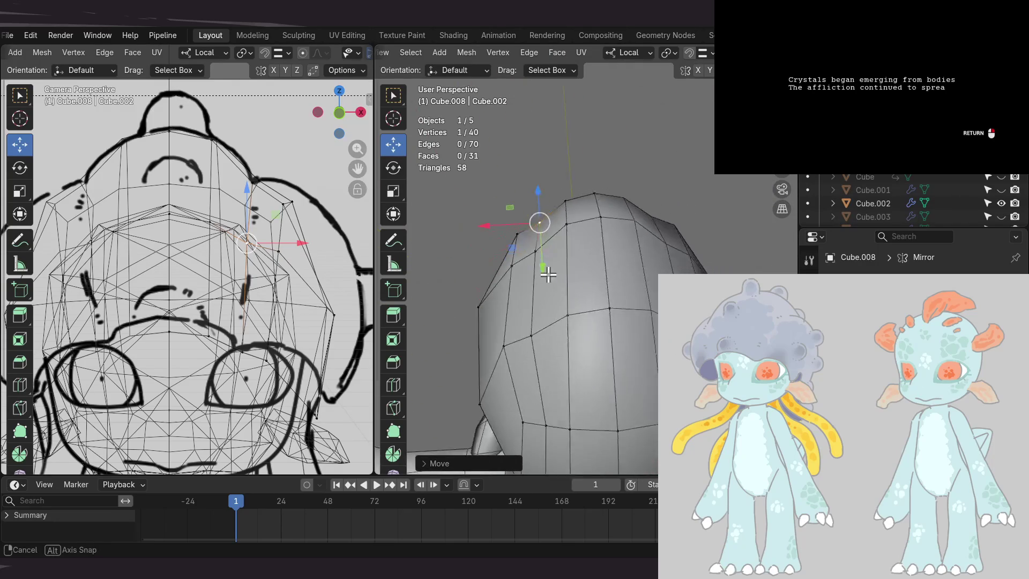
pyautogui.moveTo(540, 216)
pyautogui.mouseDown(button='middle')
pyautogui.moveTo(616, 193)
pyautogui.moveTo(616, 221)
pyautogui.moveTo(690, 223)
pyautogui.moveTo(645, 214)
pyautogui.moveTo(634, 287)
pyautogui.moveTo(604, 244)
pyautogui.mouseUp(button='middle')
pyautogui.moveTo(620, 312); pyautogui.dragTo(651, 177, button='middle')
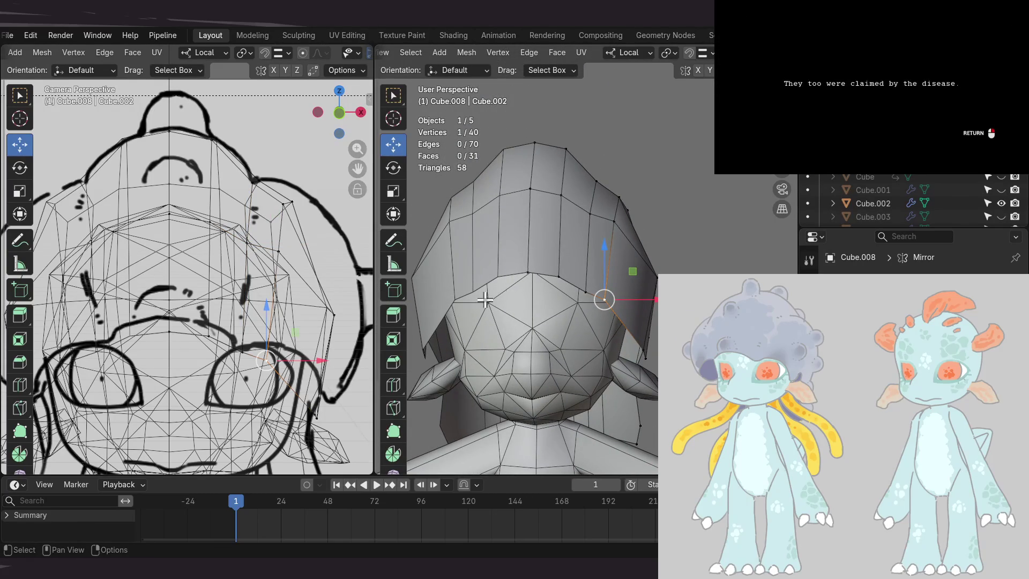
pyautogui.scroll(-5, 264, 358)
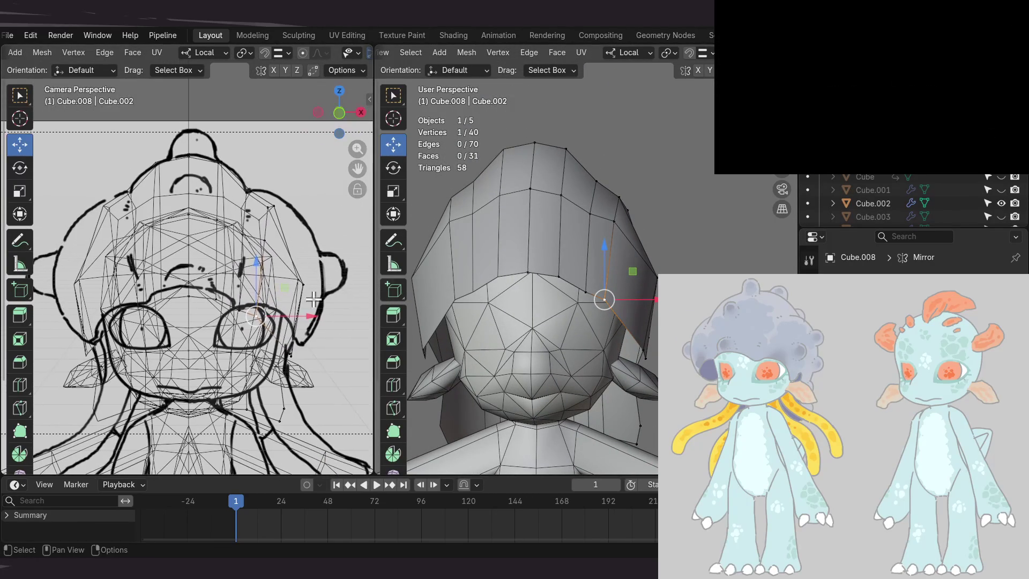
# - Shift a side-edge cap vertex within the front plane, then move it again with G
pyautogui.moveTo(667, 241)
pyautogui.mouseDown(button='middle')
pyautogui.moveTo(656, 267)
pyautogui.moveTo(572, 277)
pyautogui.moveTo(689, 275)
pyautogui.moveTo(646, 263)
pyautogui.mouseUp(button='middle')
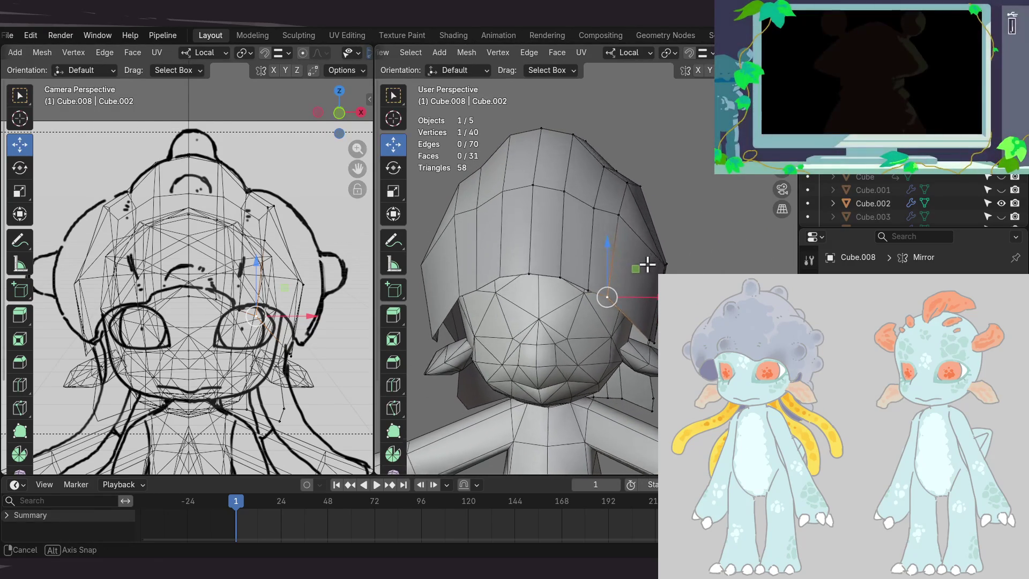
pyautogui.moveTo(640, 269); pyautogui.dragTo(660, 261)
pyautogui.moveTo(652, 277)
pyautogui.mouseDown(button='middle')
pyautogui.moveTo(588, 231)
pyautogui.moveTo(579, 258)
pyautogui.mouseUp(button='middle')
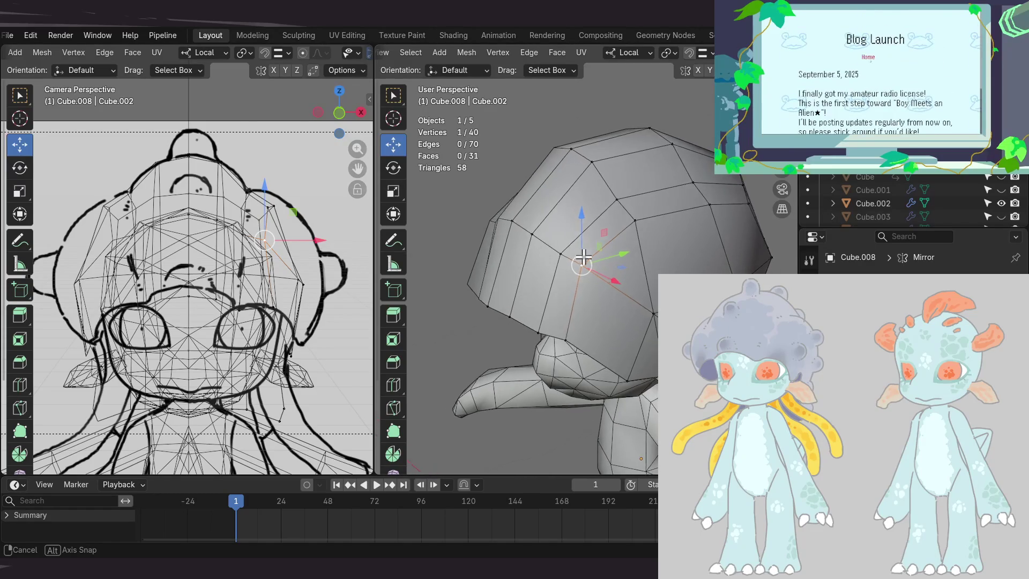
pyautogui.moveTo(641, 248)
pyautogui.mouseDown(button='middle')
pyautogui.moveTo(683, 236)
pyautogui.moveTo(668, 230)
pyautogui.mouseUp(button='middle')
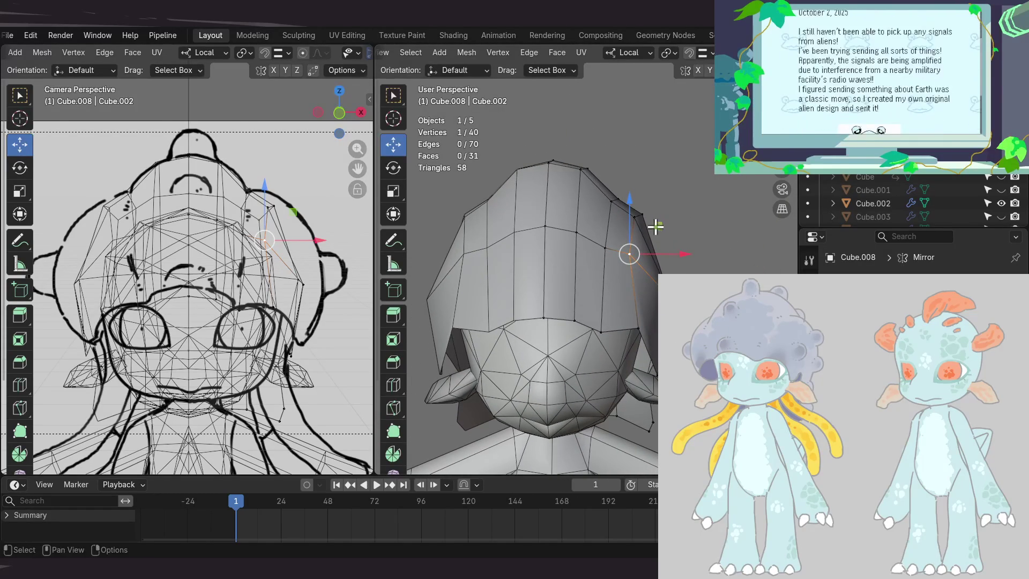
pyautogui.press('g')
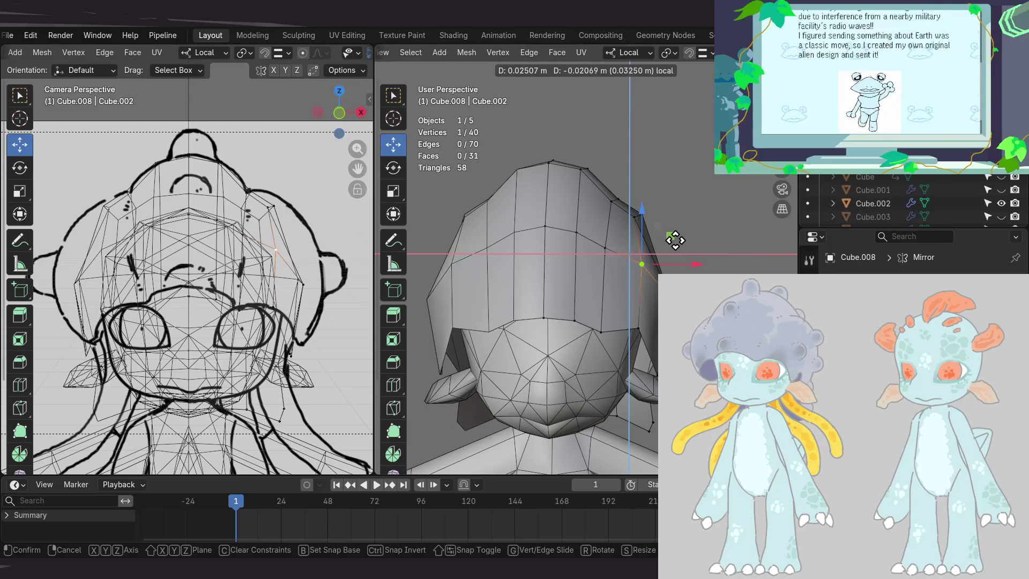
pyautogui.click(672, 236)
pyautogui.moveTo(670, 230)
pyautogui.mouseDown(button='middle')
pyautogui.moveTo(665, 262)
pyautogui.moveTo(691, 271)
pyautogui.moveTo(624, 241)
pyautogui.moveTo(667, 240)
pyautogui.moveTo(641, 230)
pyautogui.moveTo(670, 229)
pyautogui.moveTo(662, 246)
pyautogui.moveTo(659, 236)
pyautogui.moveTo(673, 256)
pyautogui.moveTo(679, 237)
pyautogui.moveTo(670, 236)
pyautogui.mouseUp(button='middle')
# - Pull a side vertex out about 0.053 m, widening the cap's shoulder
pyautogui.press('g')
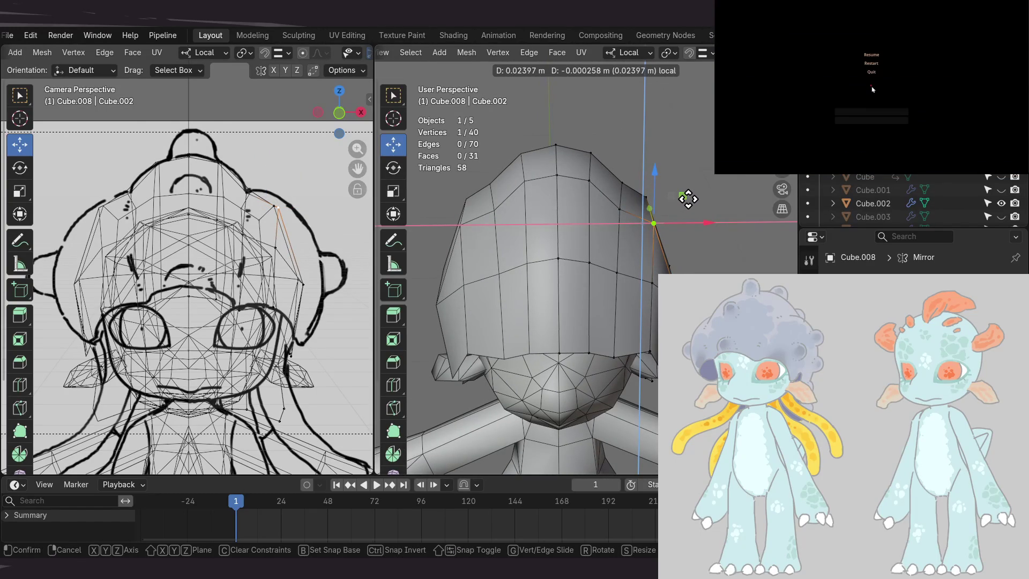
pyautogui.click(688, 200)
pyautogui.moveTo(689, 199)
pyautogui.mouseDown(button='middle')
pyautogui.moveTo(654, 230)
pyautogui.moveTo(610, 234)
pyautogui.mouseUp(button='middle')
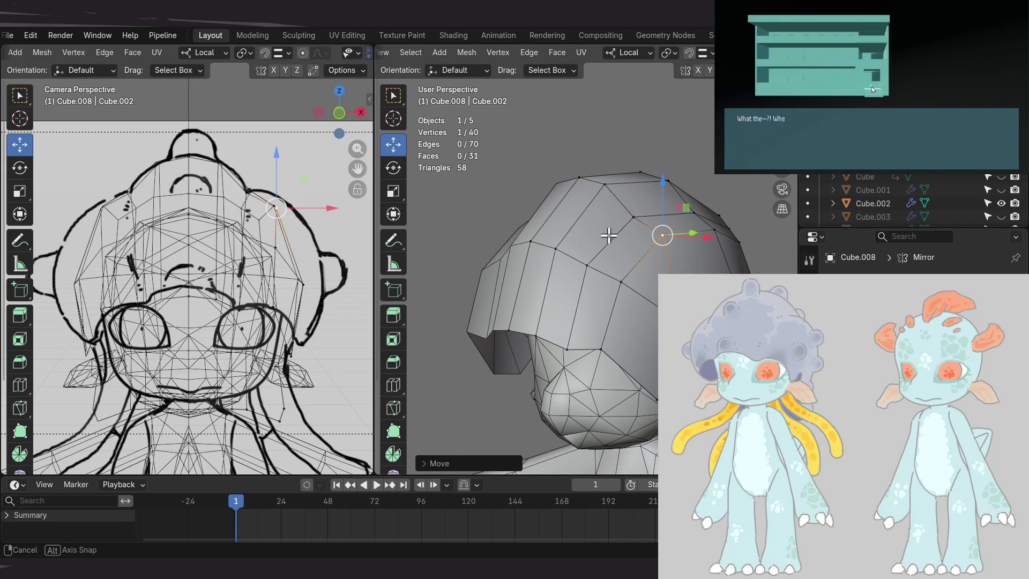
pyautogui.moveTo(609, 236); pyautogui.dragTo(659, 230, button='middle')
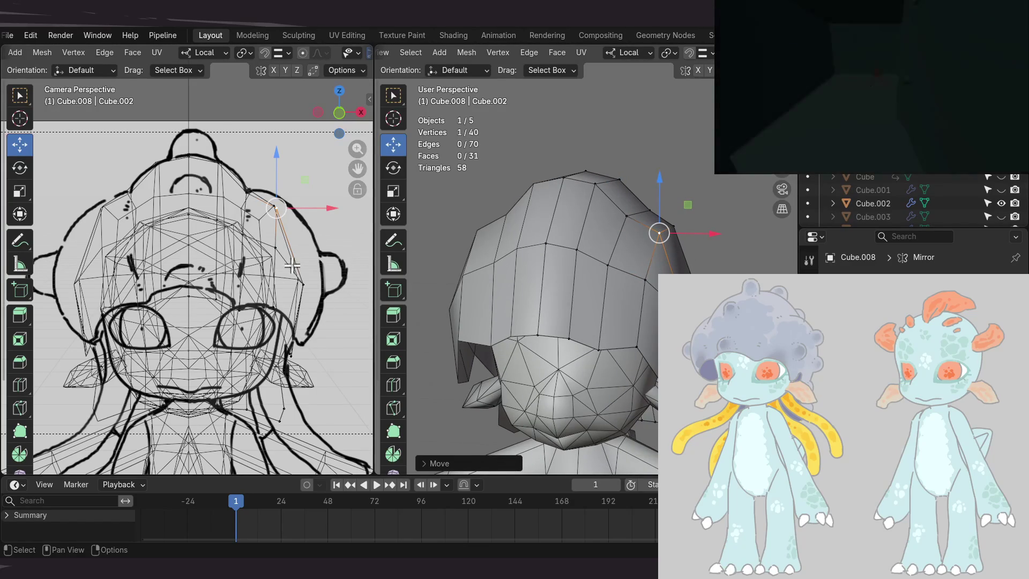
pyautogui.keyDown('shift'); pyautogui.moveTo(368, 287); pyautogui.dragTo(343, 298, button='middle'); pyautogui.keyUp('shift')
pyautogui.keyDown('shift'); pyautogui.moveTo(652, 302); pyautogui.dragTo(669, 269, button='middle'); pyautogui.keyUp('shift')
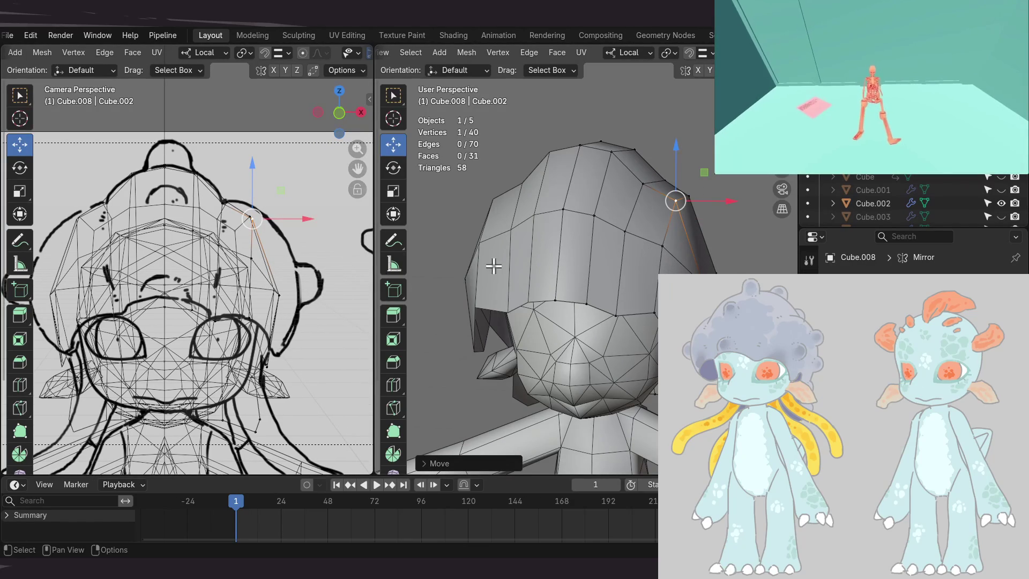
pyautogui.scroll(-2, 241, 268)
pyautogui.moveTo(679, 243)
pyautogui.mouseDown(button='middle')
pyautogui.moveTo(666, 202)
pyautogui.moveTo(686, 230)
pyautogui.moveTo(659, 269)
pyautogui.moveTo(665, 223)
pyautogui.mouseUp(button='middle')
pyautogui.moveTo(697, 203); pyautogui.dragTo(726, 219)
pyautogui.moveTo(726, 218)
pyautogui.mouseDown(button='middle')
pyautogui.moveTo(679, 236)
pyautogui.moveTo(682, 246)
pyautogui.mouseUp(button='middle')
pyautogui.moveTo(730, 211)
pyautogui.mouseDown(button='middle')
pyautogui.moveTo(615, 202)
pyautogui.moveTo(617, 230)
pyautogui.moveTo(641, 238)
pyautogui.mouseUp(button='middle')
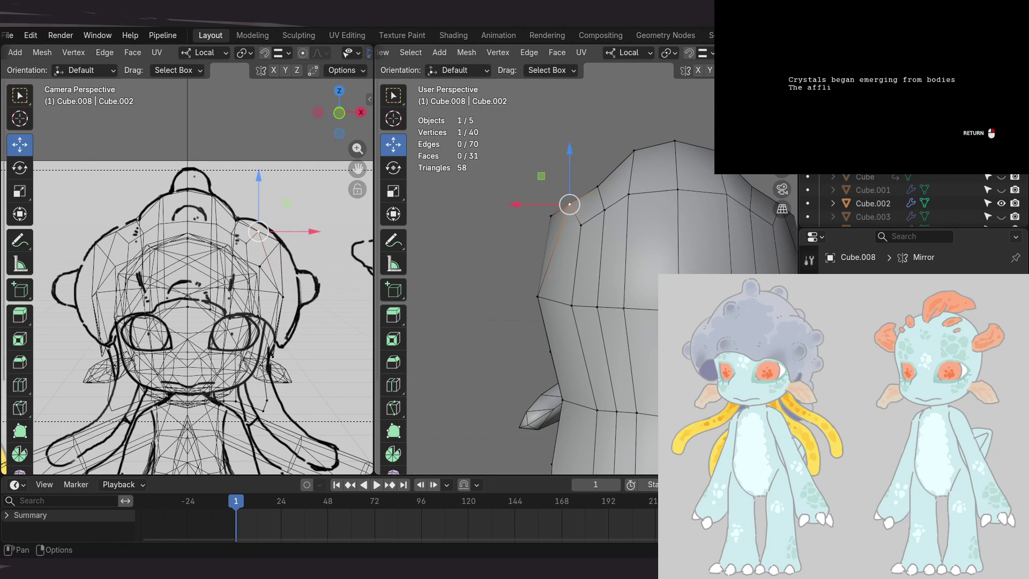
# - Cycle through side views and settle on Back Orthographic, framed on the cap edge
pyautogui.press('KP_3')
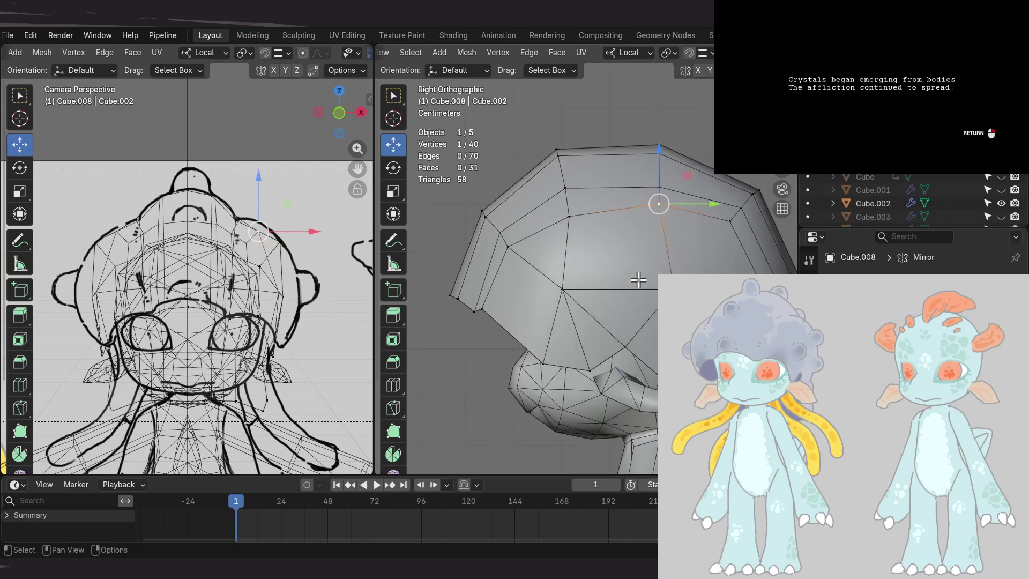
pyautogui.press('ctrl+KP_3')
pyautogui.press('KP_3')
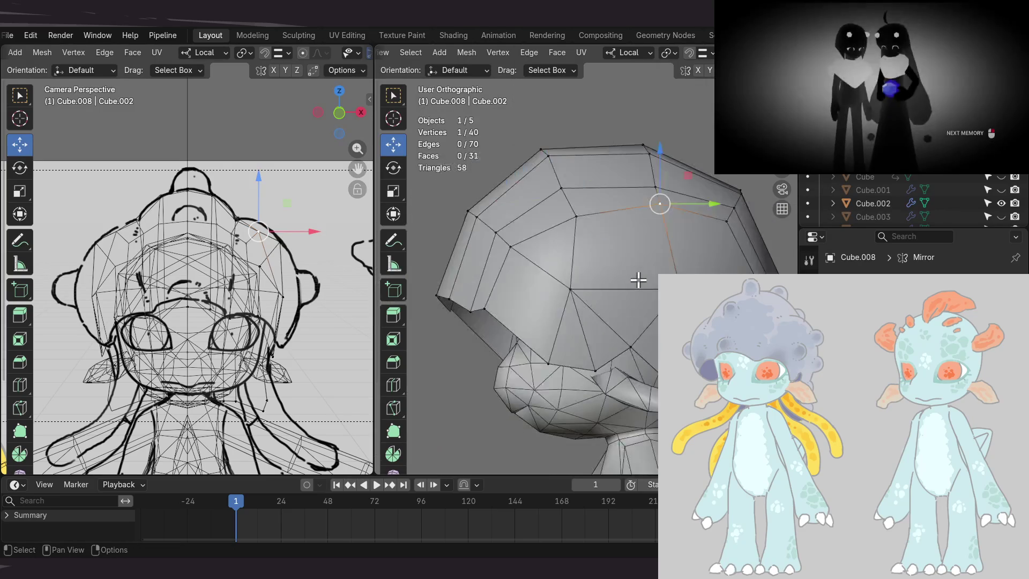
pyautogui.press('KP_4')
pyautogui.press('KP_4')
pyautogui.press('KP_4')
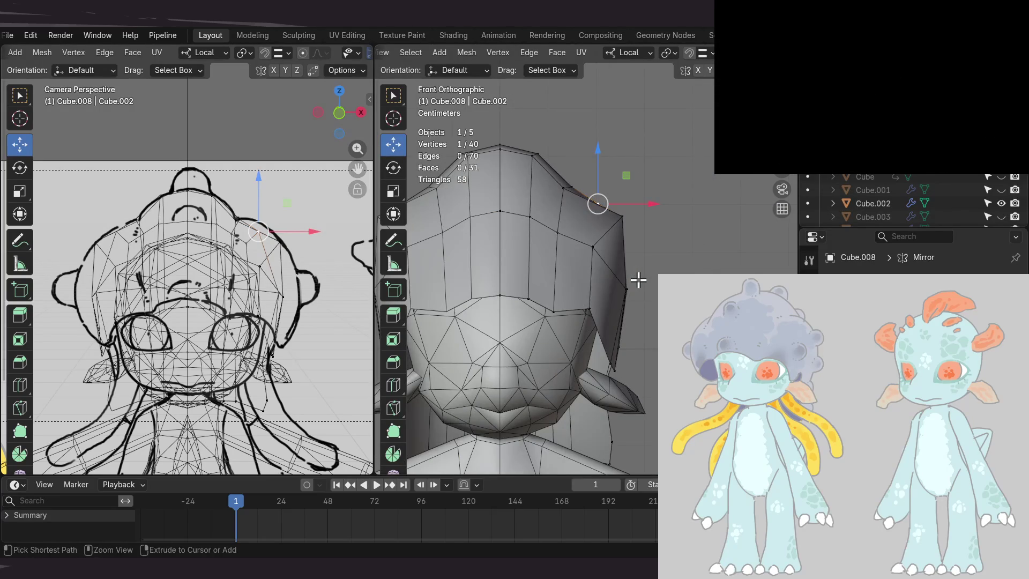
pyautogui.press('ctrl+KP_1')
pyautogui.keyDown('shift'); pyautogui.moveTo(563, 290); pyautogui.dragTo(563, 277, button='middle'); pyautogui.keyUp('shift')
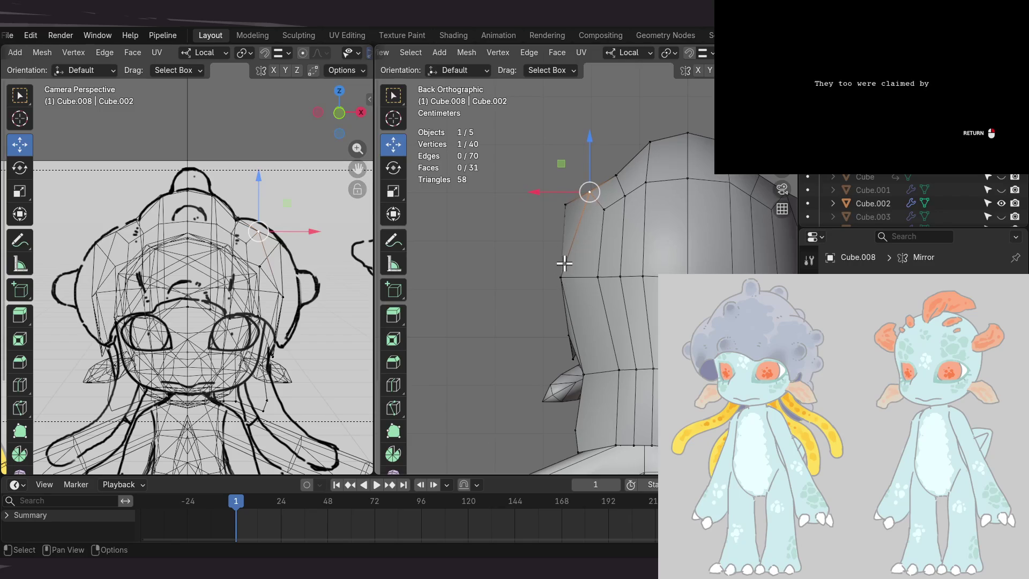
# - Move the back rim vertices left, flaring that side of the cap outward
pyautogui.press('g')
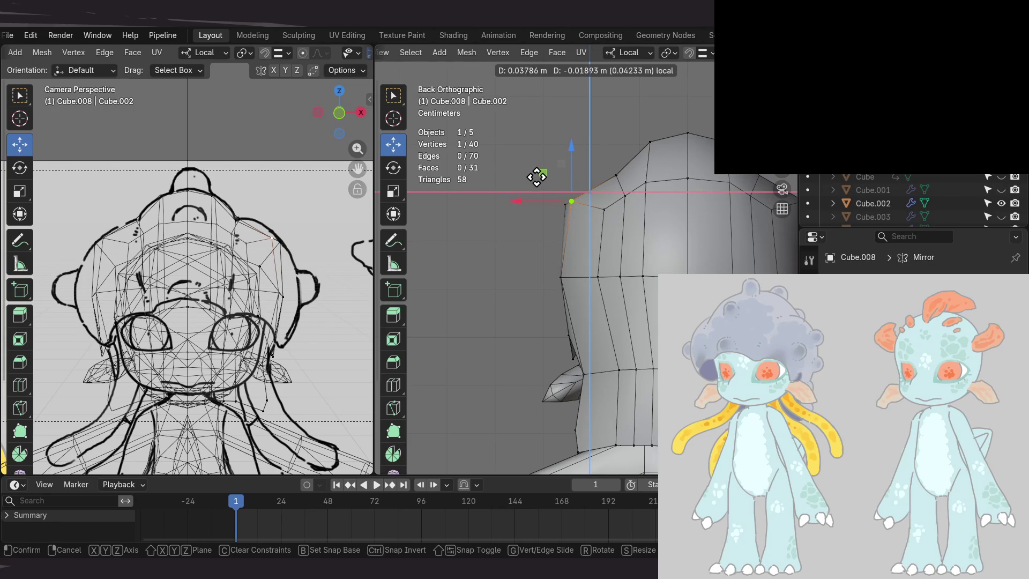
pyautogui.click(535, 179)
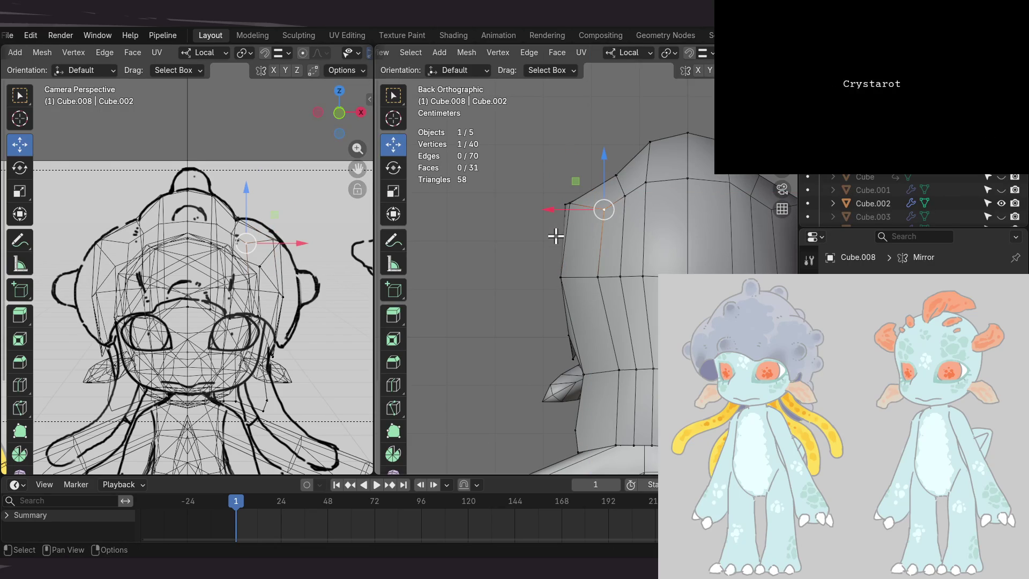
pyautogui.press('g')
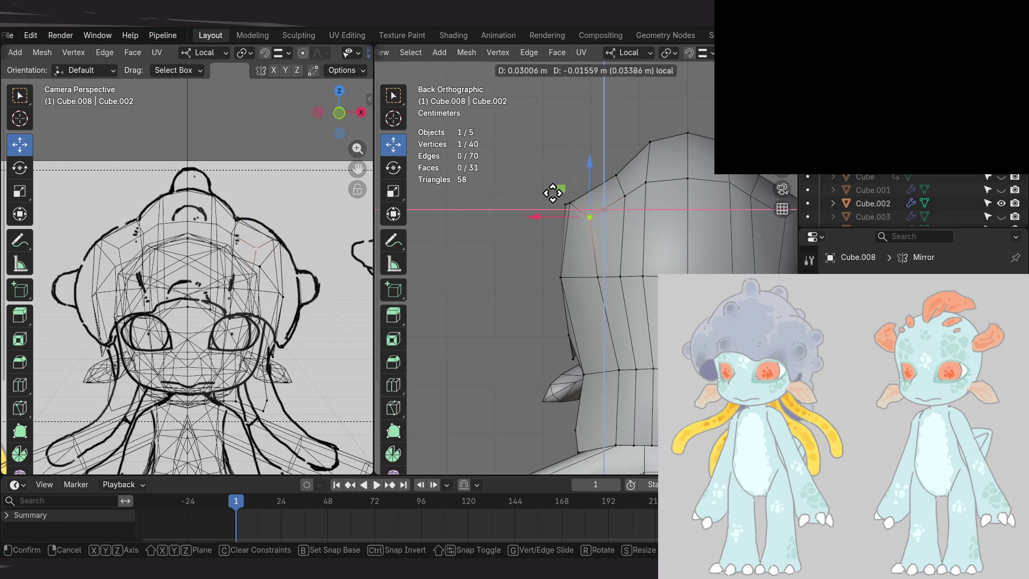
pyautogui.click(550, 195)
pyautogui.moveTo(546, 252)
pyautogui.mouseDown(button='middle')
pyautogui.moveTo(550, 236)
pyautogui.moveTo(643, 253)
pyautogui.mouseUp(button='middle')
pyautogui.moveTo(568, 249)
pyautogui.mouseDown(button='middle')
pyautogui.moveTo(569, 221)
pyautogui.moveTo(557, 230)
pyautogui.moveTo(562, 274)
pyautogui.moveTo(666, 202)
pyautogui.moveTo(752, 209)
pyautogui.moveTo(694, 257)
pyautogui.mouseUp(button='middle')
pyautogui.moveTo(620, 273); pyautogui.dragTo(604, 239, button='middle')
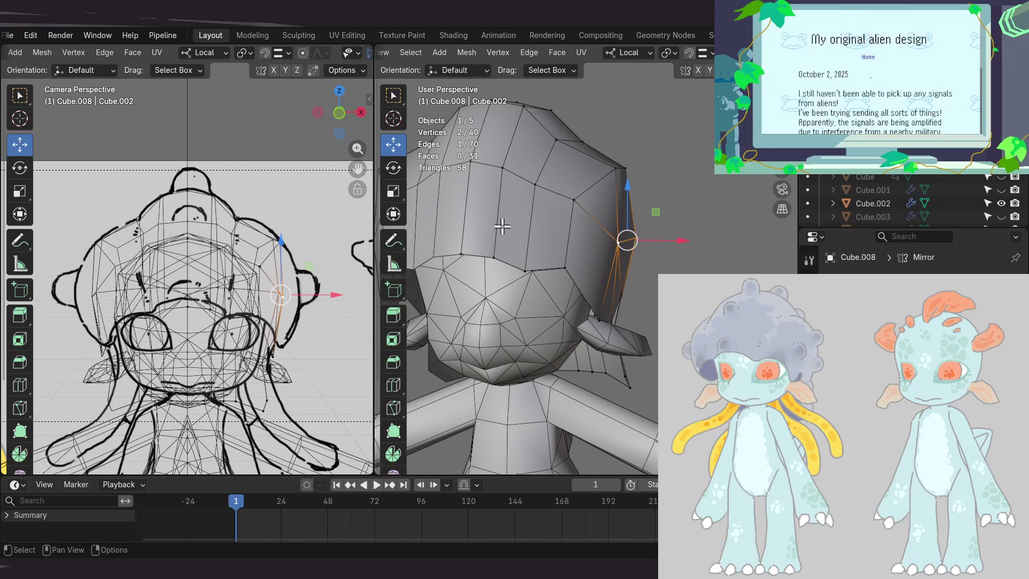
# - Select another cap-edge vertex and pull it down within the front plane
pyautogui.moveTo(498, 225)
pyautogui.mouseDown(button='middle')
pyautogui.moveTo(556, 271)
pyautogui.moveTo(574, 334)
pyautogui.moveTo(560, 328)
pyautogui.moveTo(574, 294)
pyautogui.mouseUp(button='middle')
pyautogui.click(581, 289)
pyautogui.moveTo(606, 238)
pyautogui.mouseDown(button='middle')
pyautogui.moveTo(579, 262)
pyautogui.moveTo(587, 294)
pyautogui.moveTo(630, 252)
pyautogui.moveTo(573, 271)
pyautogui.moveTo(562, 248)
pyautogui.moveTo(636, 169)
pyautogui.moveTo(632, 187)
pyautogui.mouseUp(button='middle')
pyautogui.moveTo(632, 241)
pyautogui.mouseDown(button='middle')
pyautogui.moveTo(633, 168)
pyautogui.moveTo(649, 202)
pyautogui.moveTo(634, 218)
pyautogui.moveTo(632, 276)
pyautogui.moveTo(636, 255)
pyautogui.mouseUp(button='middle')
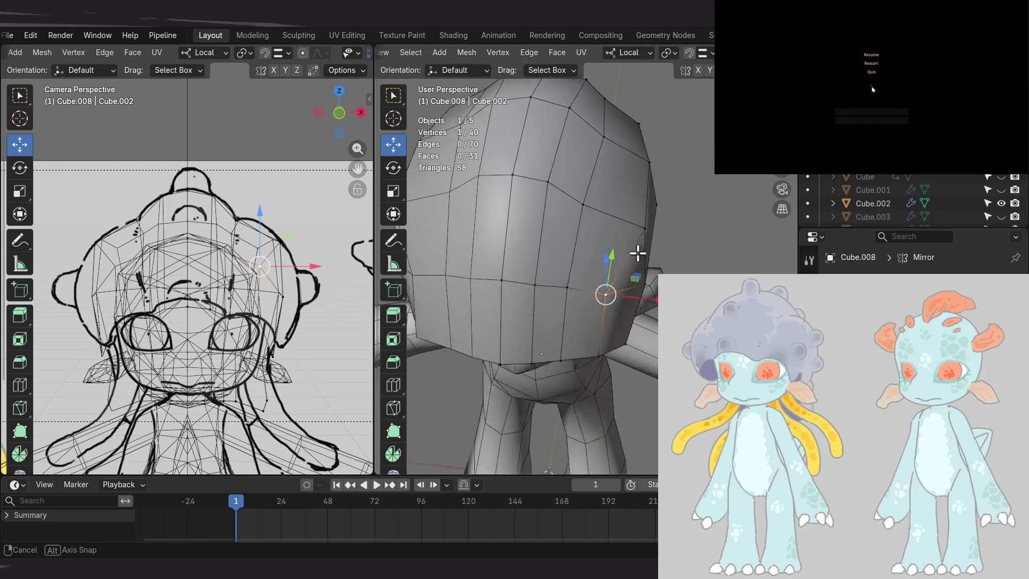
pyautogui.moveTo(640, 215)
pyautogui.mouseDown(button='middle')
pyautogui.moveTo(599, 199)
pyautogui.moveTo(537, 221)
pyautogui.mouseUp(button='middle')
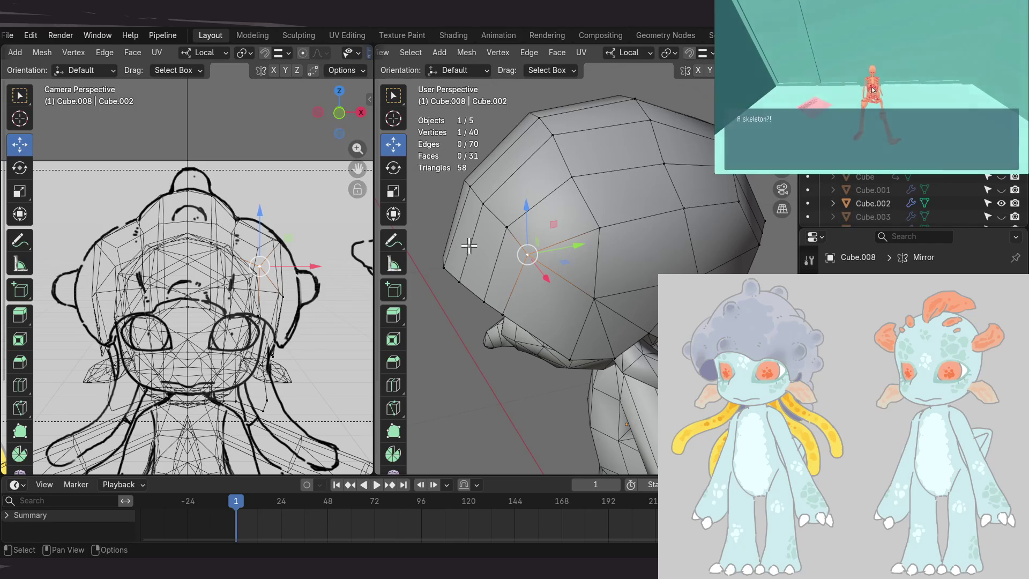
pyautogui.moveTo(509, 287)
pyautogui.mouseDown(button='middle')
pyautogui.moveTo(547, 255)
pyautogui.moveTo(629, 239)
pyautogui.moveTo(605, 292)
pyautogui.moveTo(613, 275)
pyautogui.mouseUp(button='middle')
pyautogui.moveTo(652, 269); pyautogui.dragTo(649, 295)
pyautogui.moveTo(650, 295)
pyautogui.mouseDown(button='middle')
pyautogui.moveTo(645, 276)
pyautogui.moveTo(609, 276)
pyautogui.mouseUp(button='middle')
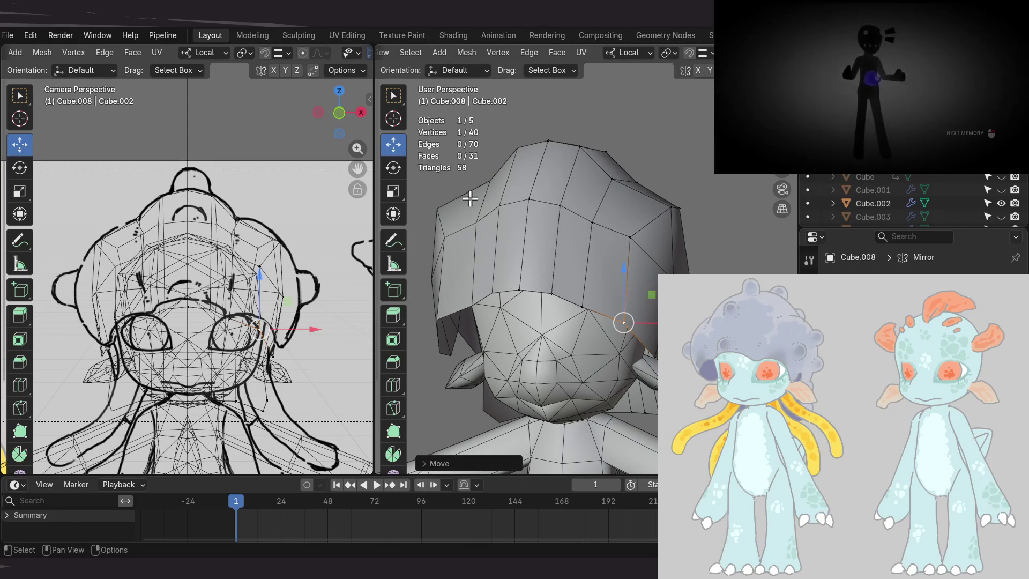
# - Reposition the vertex at the cap's side corner, lengthening that side's rim
pyautogui.click(632, 245)
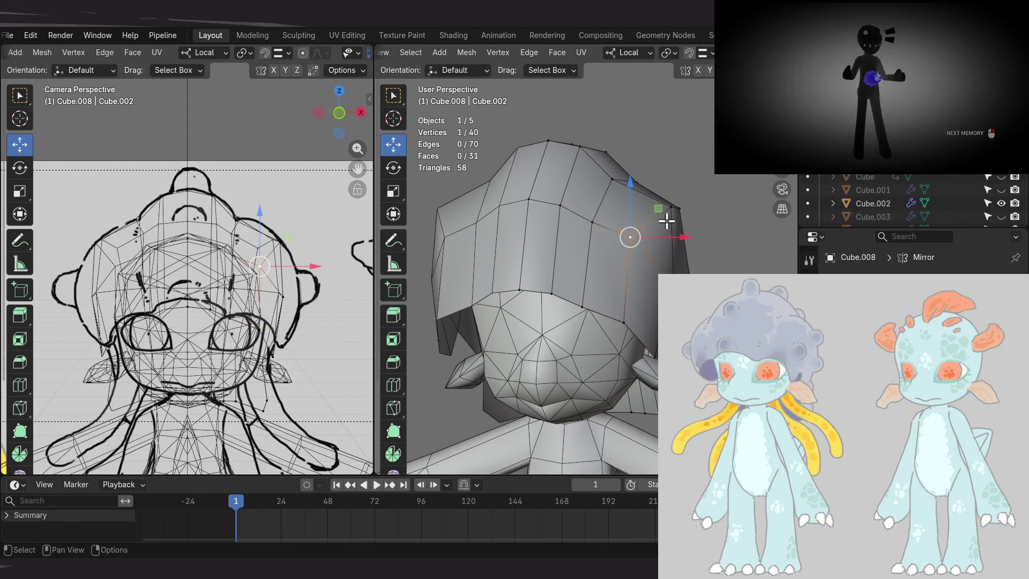
pyautogui.press('g')
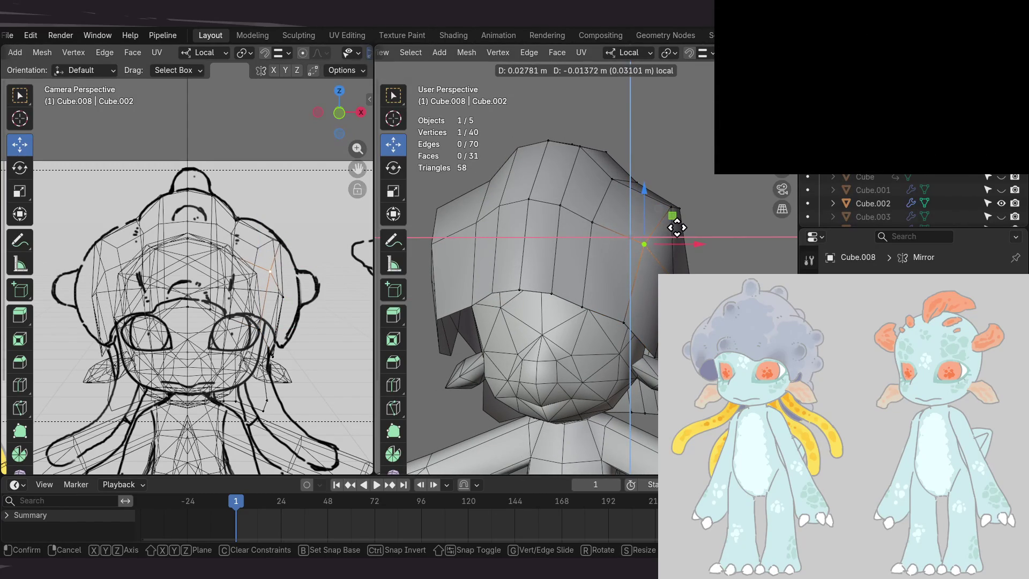
pyautogui.press('Return')
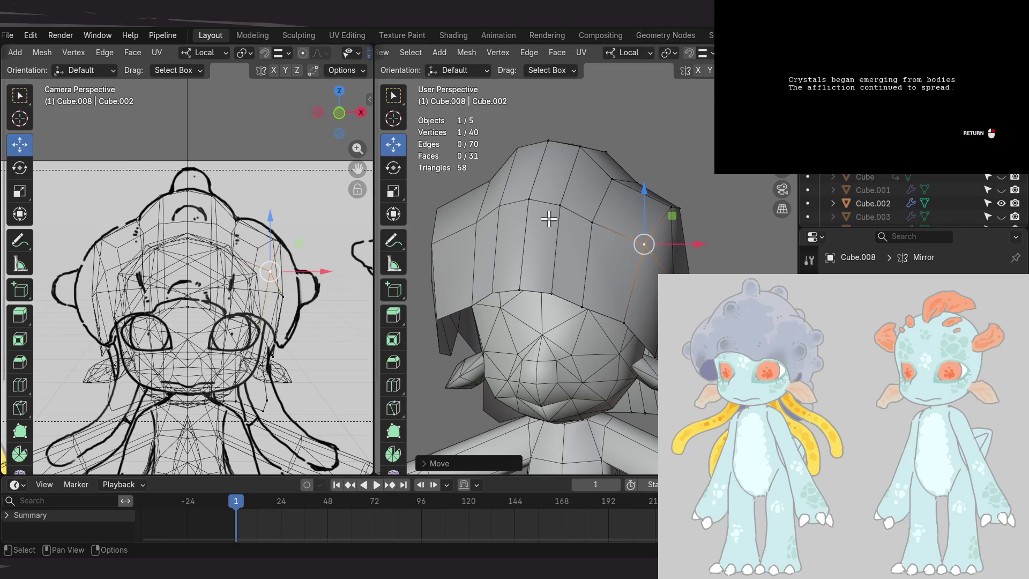
pyautogui.moveTo(568, 259)
pyautogui.mouseDown(button='middle')
pyautogui.moveTo(606, 175)
pyautogui.moveTo(594, 200)
pyautogui.mouseUp(button='middle')
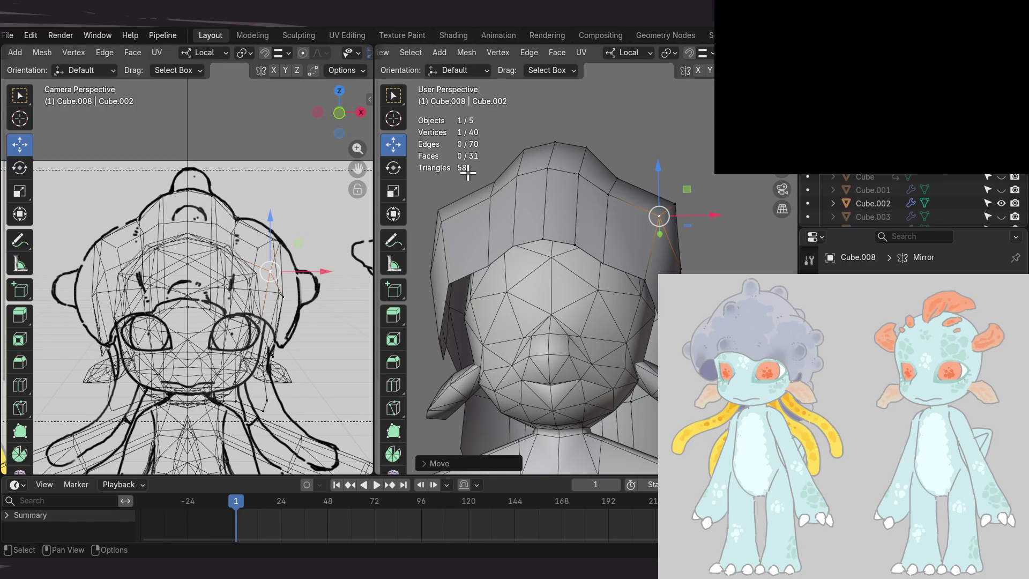
pyautogui.moveTo(658, 273)
pyautogui.mouseDown(button='middle')
pyautogui.moveTo(643, 326)
pyautogui.moveTo(615, 329)
pyautogui.moveTo(651, 268)
pyautogui.moveTo(657, 276)
pyautogui.moveTo(620, 298)
pyautogui.moveTo(617, 326)
pyautogui.moveTo(635, 269)
pyautogui.moveTo(638, 294)
pyautogui.mouseUp(button='middle')
# - Add a second side vertex to the selection and slide both outward along X
pyautogui.moveTo(712, 267); pyautogui.dragTo(654, 271, button='middle')
pyautogui.keyDown('shift'); pyautogui.click(651, 273); pyautogui.keyUp('shift')
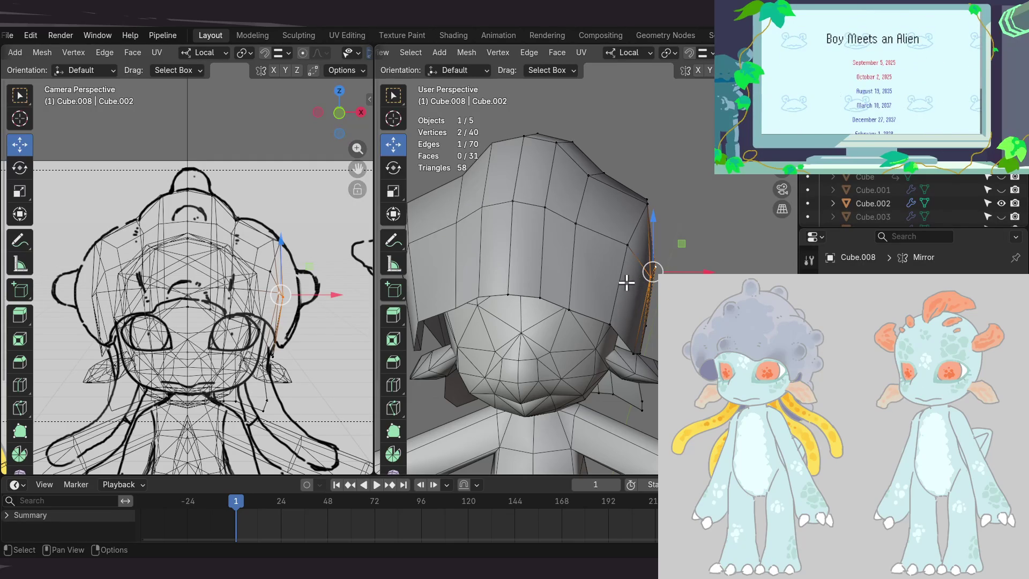
pyautogui.moveTo(626, 292)
pyautogui.mouseDown(button='middle')
pyautogui.moveTo(629, 243)
pyautogui.moveTo(617, 243)
pyautogui.mouseUp(button='middle')
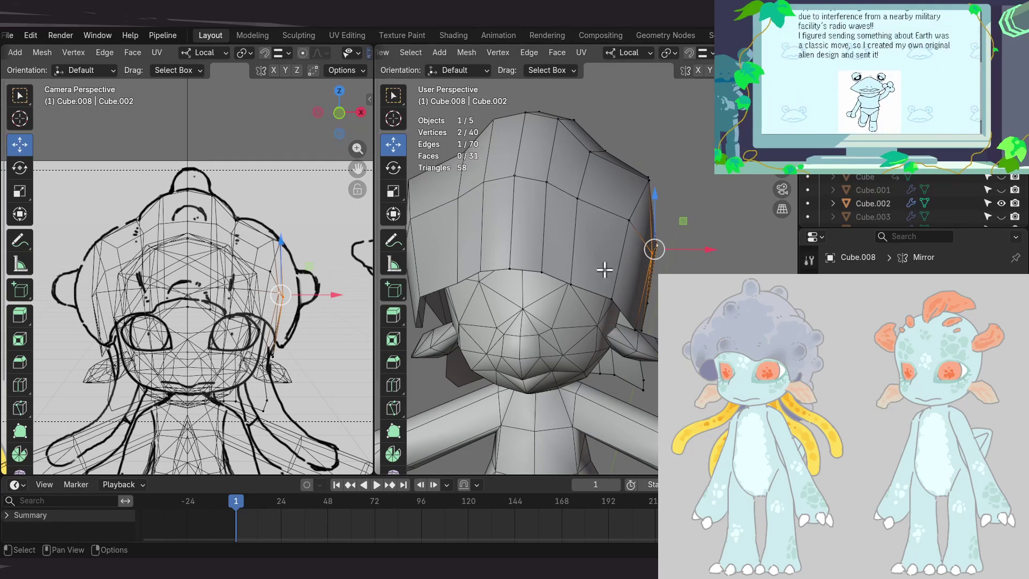
pyautogui.moveTo(616, 247)
pyautogui.mouseDown(button='middle')
pyautogui.moveTo(631, 272)
pyautogui.moveTo(558, 306)
pyautogui.moveTo(533, 224)
pyautogui.moveTo(642, 238)
pyautogui.moveTo(633, 291)
pyautogui.moveTo(609, 283)
pyautogui.moveTo(583, 294)
pyautogui.moveTo(615, 287)
pyautogui.moveTo(636, 264)
pyautogui.moveTo(620, 248)
pyautogui.moveTo(624, 280)
pyautogui.mouseUp(button='middle')
pyautogui.moveTo(722, 246); pyautogui.dragTo(735, 246)
pyautogui.moveTo(712, 264)
pyautogui.mouseDown(button='middle')
pyautogui.moveTo(632, 291)
pyautogui.moveTo(547, 241)
pyautogui.moveTo(609, 271)
pyautogui.moveTo(514, 260)
pyautogui.moveTo(555, 290)
pyautogui.mouseUp(button='middle')
# - Move a single lower side-rim vertex left along X to match the sketches
pyautogui.click(557, 290)
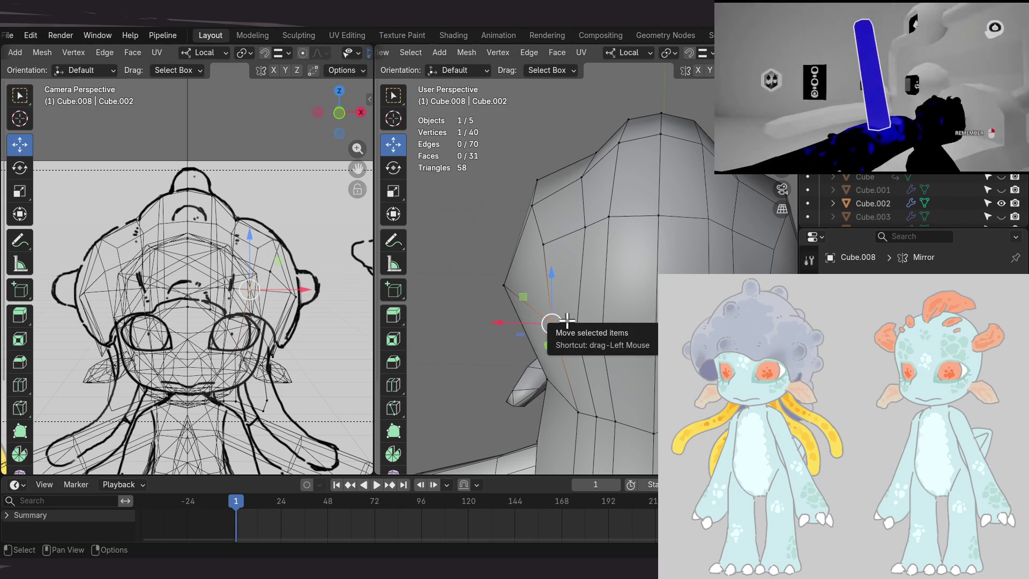
pyautogui.moveTo(566, 320)
pyautogui.mouseDown(button='middle')
pyautogui.moveTo(645, 384)
pyautogui.moveTo(628, 352)
pyautogui.moveTo(578, 357)
pyautogui.mouseUp(button='middle')
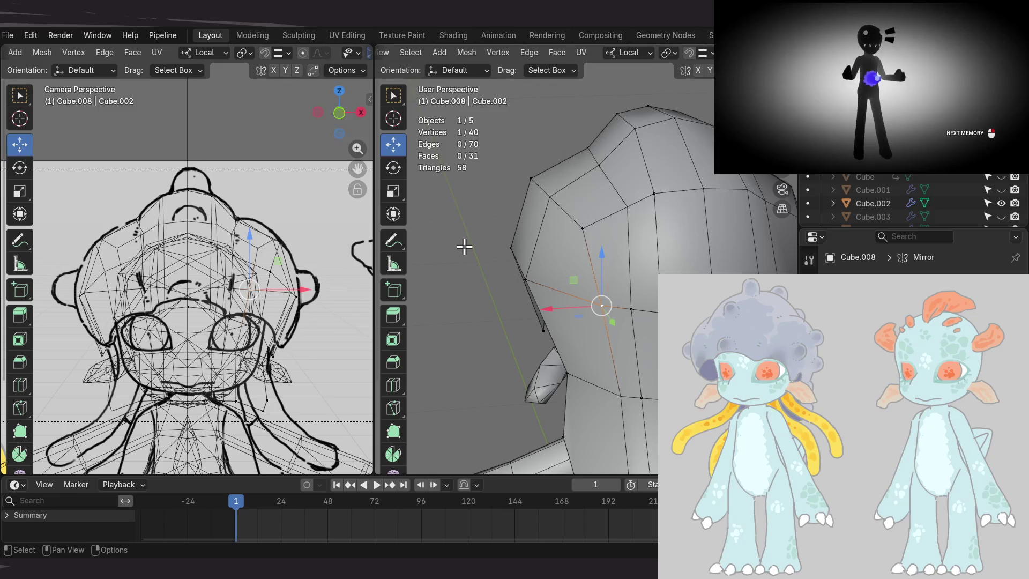
pyautogui.moveTo(529, 260); pyautogui.dragTo(596, 246, button='middle')
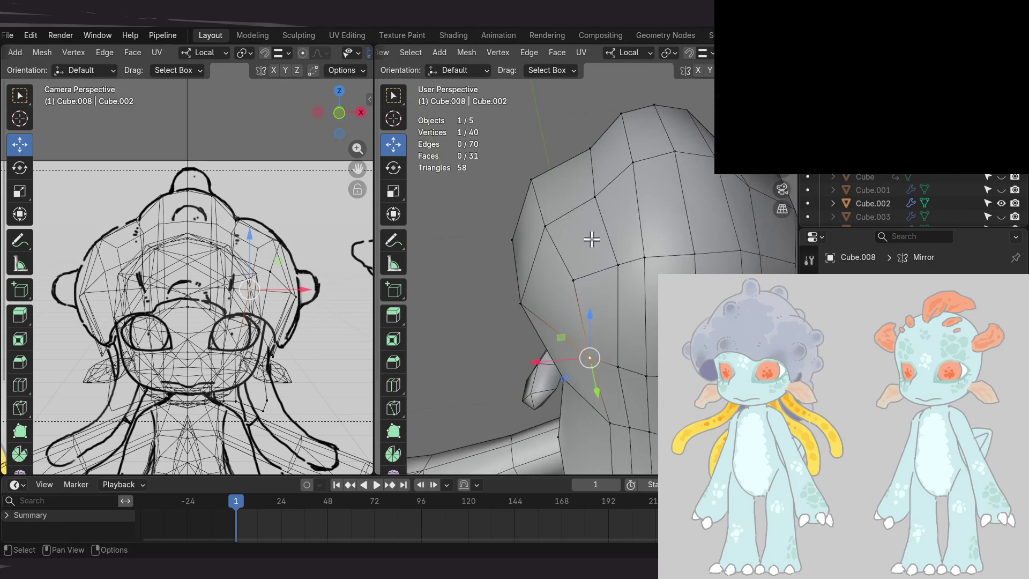
pyautogui.moveTo(550, 319)
pyautogui.mouseDown(button='middle')
pyautogui.moveTo(580, 299)
pyautogui.moveTo(588, 317)
pyautogui.moveTo(534, 247)
pyautogui.mouseUp(button='middle')
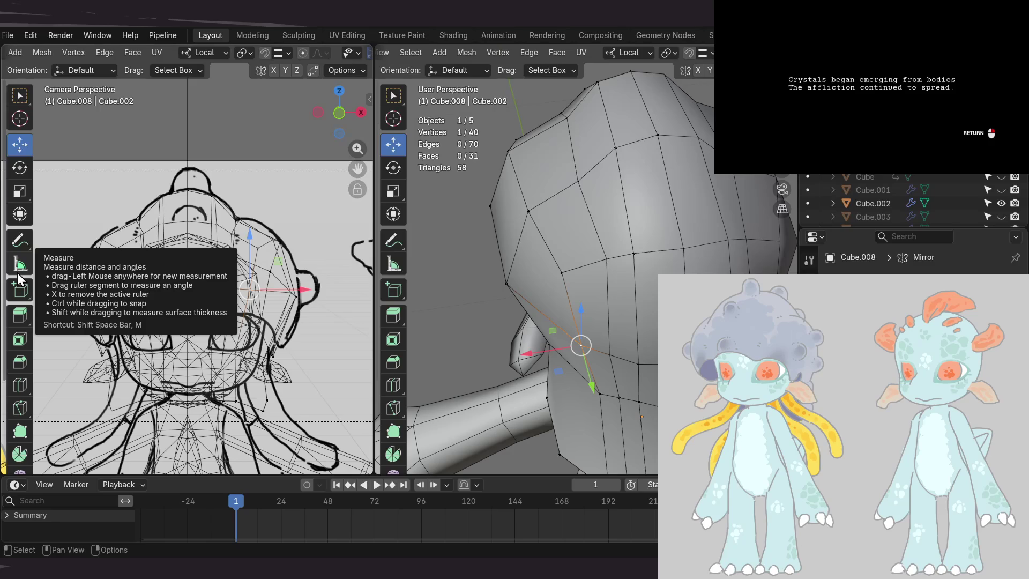
pyautogui.moveTo(473, 347)
pyautogui.mouseDown(button='middle')
pyautogui.moveTo(577, 315)
pyautogui.moveTo(568, 269)
pyautogui.moveTo(572, 316)
pyautogui.mouseUp(button='middle')
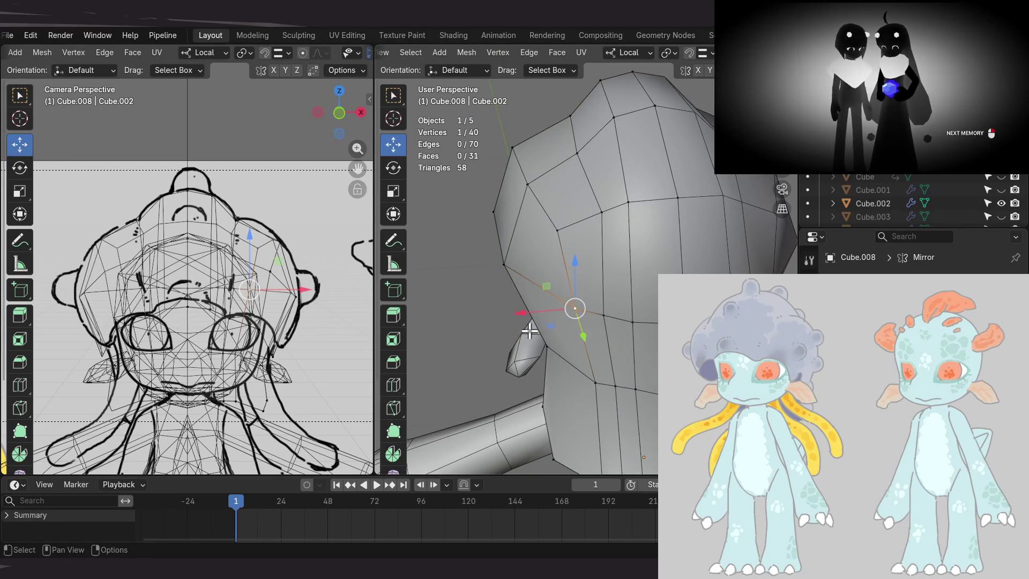
pyautogui.moveTo(542, 311); pyautogui.dragTo(500, 315)
pyautogui.moveTo(501, 314)
pyautogui.mouseDown(button='middle')
pyautogui.moveTo(557, 282)
pyautogui.moveTo(548, 283)
pyautogui.moveTo(562, 293)
pyautogui.mouseUp(button='middle')
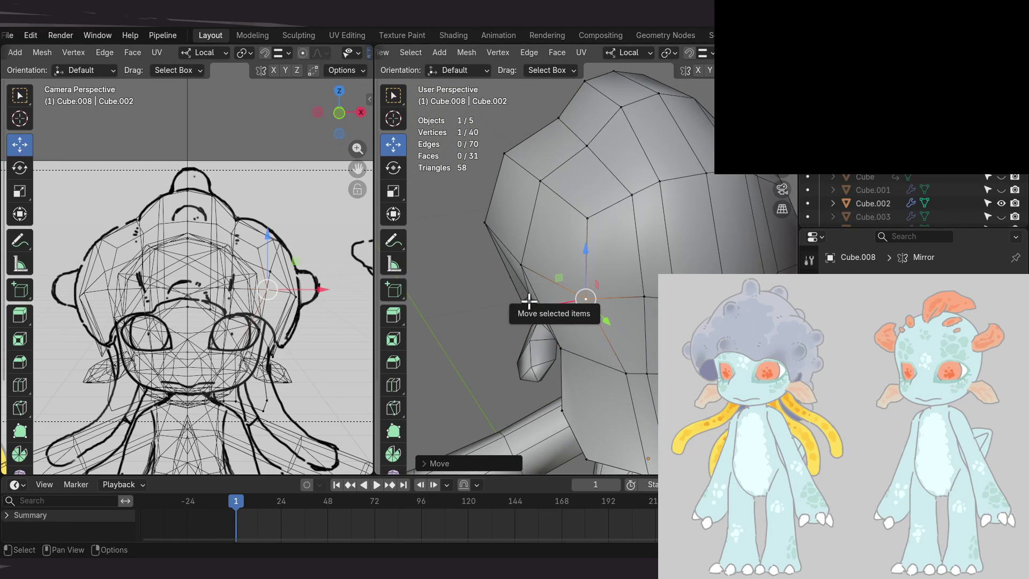
pyautogui.moveTo(563, 284)
pyautogui.mouseDown(button='middle')
pyautogui.moveTo(563, 258)
pyautogui.moveTo(590, 316)
pyautogui.moveTo(616, 311)
pyautogui.moveTo(592, 315)
pyautogui.moveTo(608, 344)
pyautogui.moveTo(634, 288)
pyautogui.moveTo(649, 301)
pyautogui.moveTo(559, 238)
pyautogui.moveTo(579, 278)
pyautogui.moveTo(613, 298)
pyautogui.moveTo(601, 291)
pyautogui.moveTo(571, 326)
pyautogui.moveTo(585, 278)
pyautogui.moveTo(547, 264)
pyautogui.mouseUp(button='middle')
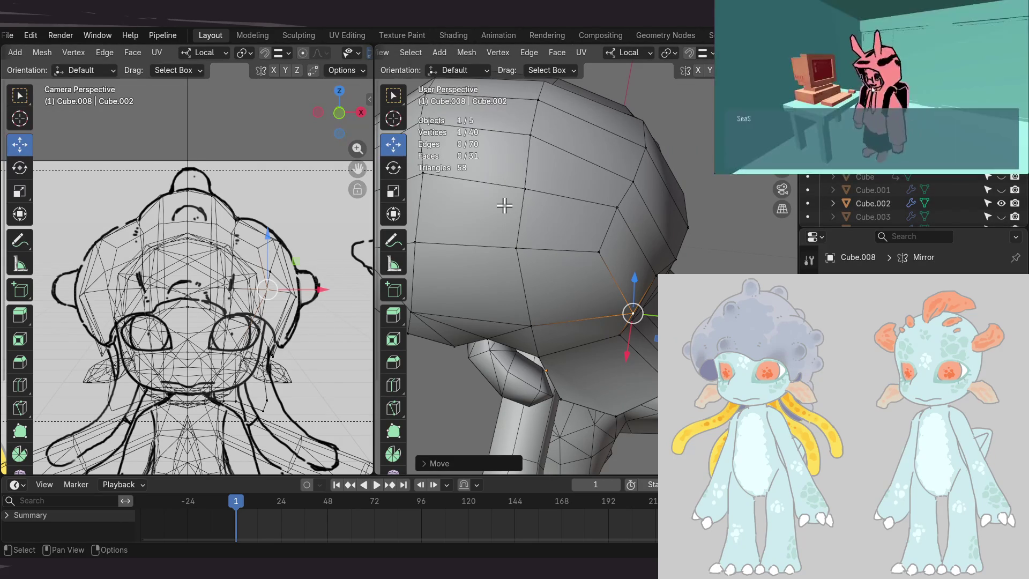
pyautogui.moveTo(671, 261); pyautogui.dragTo(678, 250, button='middle')
pyautogui.moveTo(635, 244)
pyautogui.mouseDown(button='middle')
pyautogui.moveTo(659, 255)
pyautogui.moveTo(650, 246)
pyautogui.moveTo(650, 277)
pyautogui.mouseUp(button='middle')
# - Undo the last side-vertex move and bring the cap's rim into view
pyautogui.hotkey('ctrl', 'z')
pyautogui.moveTo(622, 329); pyautogui.dragTo(620, 294, button='middle')
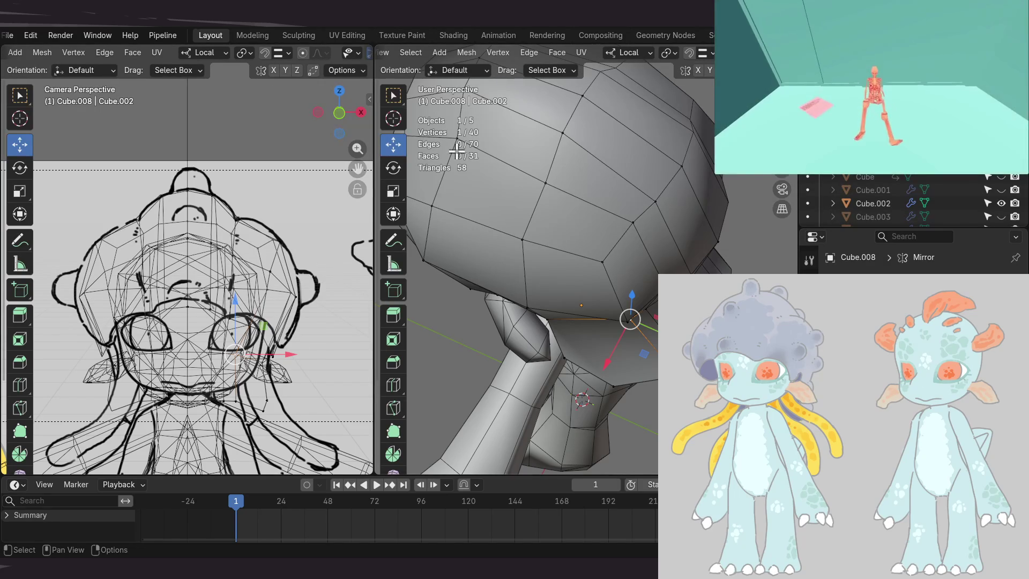
pyautogui.moveTo(593, 276)
pyautogui.mouseDown(button='middle')
pyautogui.moveTo(608, 339)
pyautogui.moveTo(619, 294)
pyautogui.mouseUp(button='middle')
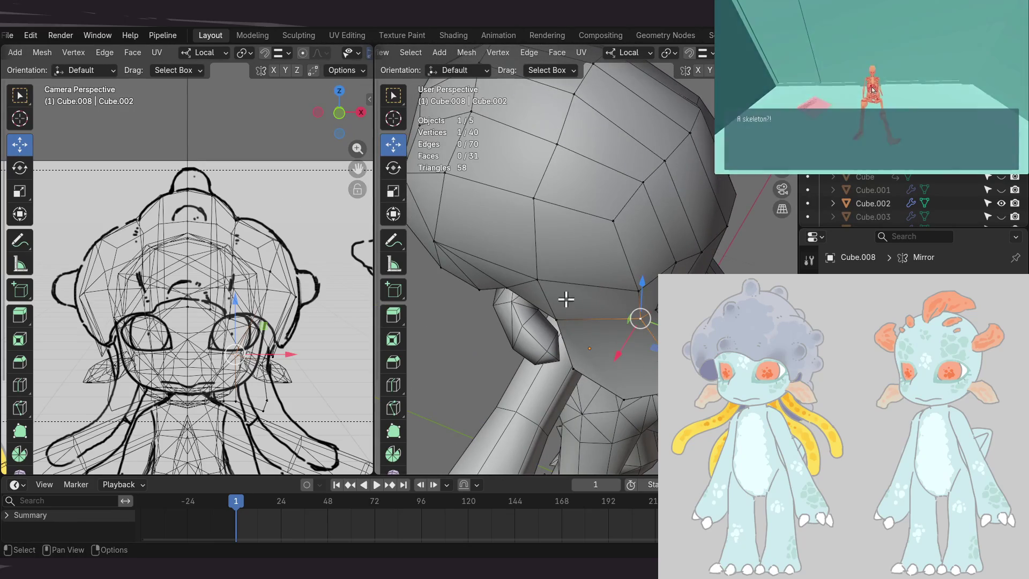
pyautogui.moveTo(622, 257)
pyautogui.mouseDown(button='middle')
pyautogui.moveTo(554, 278)
pyautogui.moveTo(636, 264)
pyautogui.moveTo(622, 300)
pyautogui.moveTo(602, 313)
pyautogui.moveTo(609, 322)
pyautogui.moveTo(596, 293)
pyautogui.mouseUp(button='middle')
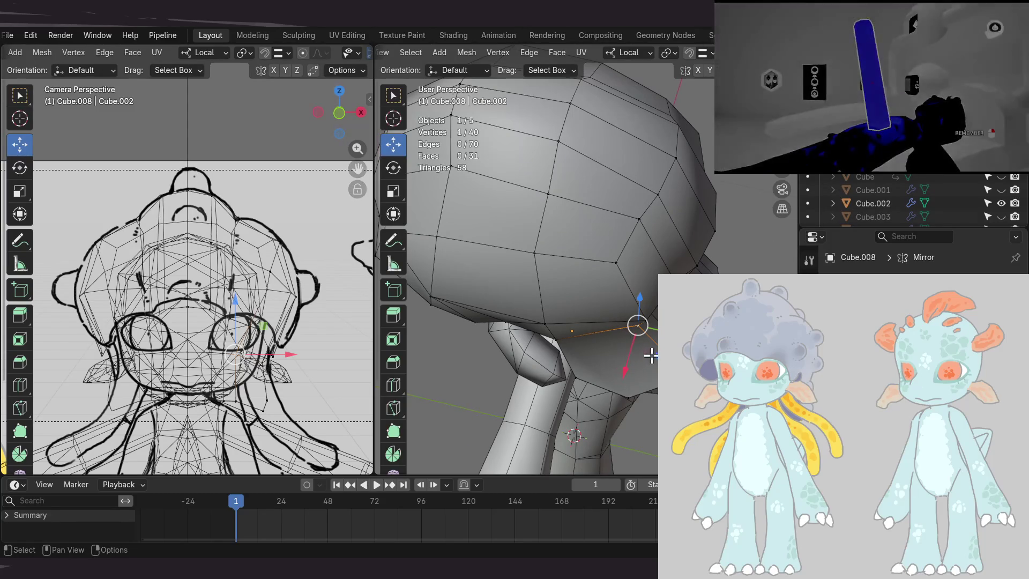
# - Shift the selected lower rim vertex slightly so the cap's underside curves evenly
pyautogui.moveTo(655, 356)
pyautogui.mouseDown()
pyautogui.moveTo(649, 375)
pyautogui.moveTo(636, 363)
pyautogui.mouseUp()
pyautogui.moveTo(611, 300)
pyautogui.mouseDown(button='middle')
pyautogui.moveTo(599, 263)
pyautogui.moveTo(608, 298)
pyautogui.moveTo(619, 275)
pyautogui.moveTo(633, 357)
pyautogui.moveTo(647, 329)
pyautogui.moveTo(622, 328)
pyautogui.moveTo(634, 278)
pyautogui.moveTo(588, 312)
pyautogui.mouseUp(button='middle')
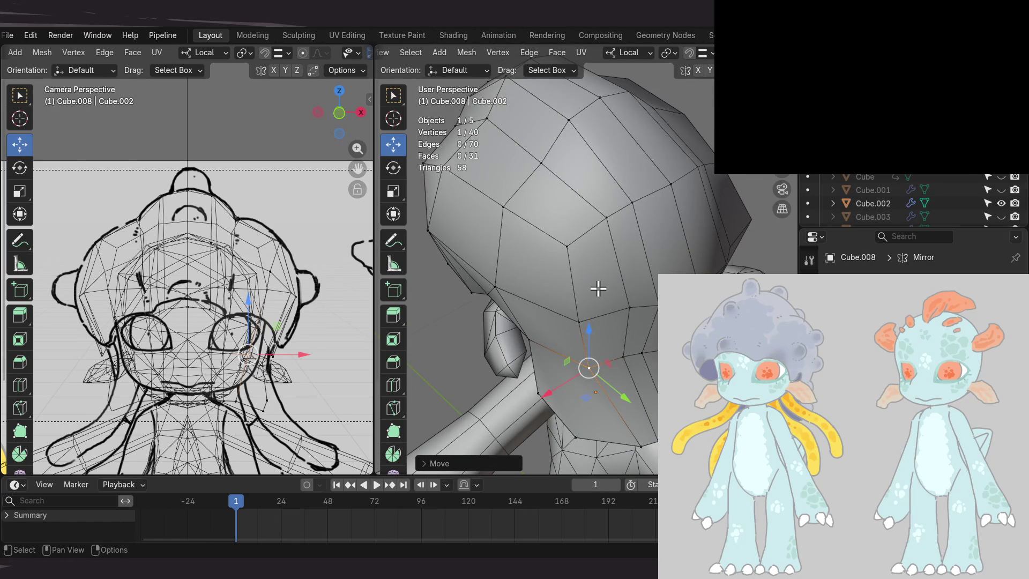
pyautogui.moveTo(610, 298)
pyautogui.mouseDown(button='middle')
pyautogui.moveTo(590, 291)
pyautogui.moveTo(602, 311)
pyautogui.moveTo(588, 304)
pyautogui.moveTo(575, 320)
pyautogui.mouseUp(button='middle')
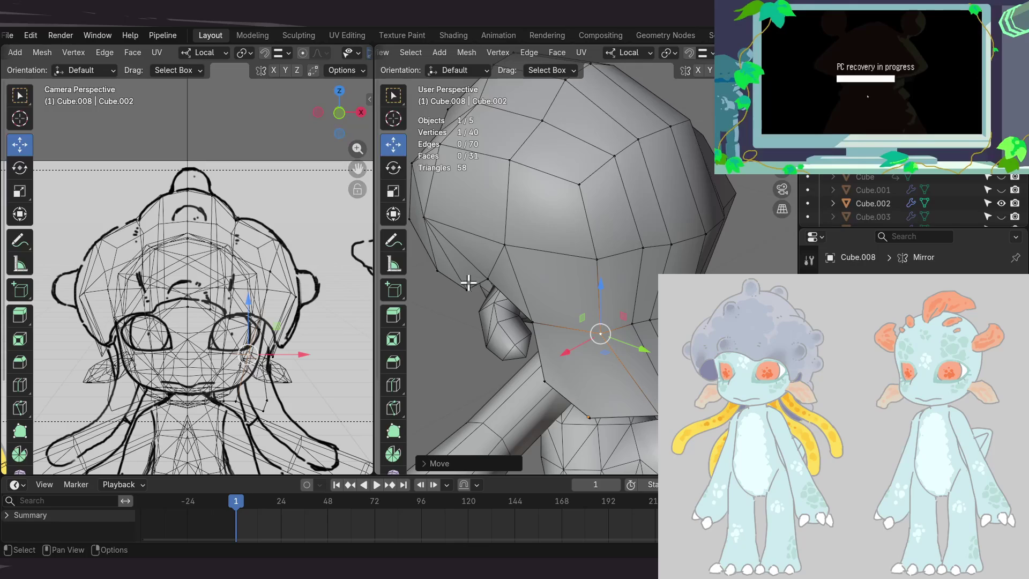
pyautogui.moveTo(616, 291)
pyautogui.mouseDown(button='middle')
pyautogui.moveTo(622, 280)
pyautogui.moveTo(597, 225)
pyautogui.moveTo(584, 218)
pyautogui.moveTo(560, 237)
pyautogui.mouseUp(button='middle')
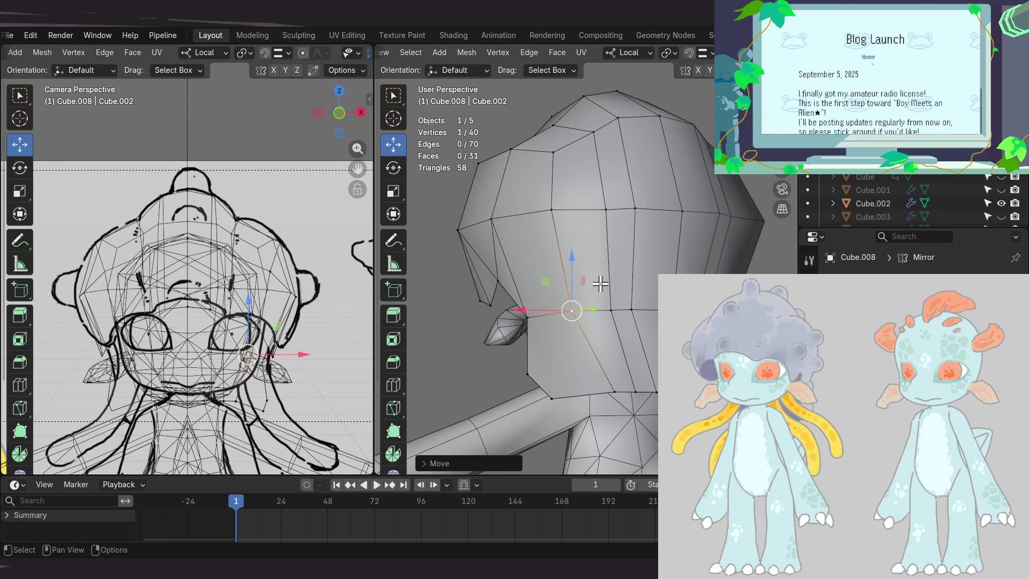
pyautogui.moveTo(597, 282); pyautogui.dragTo(602, 325, button='middle')
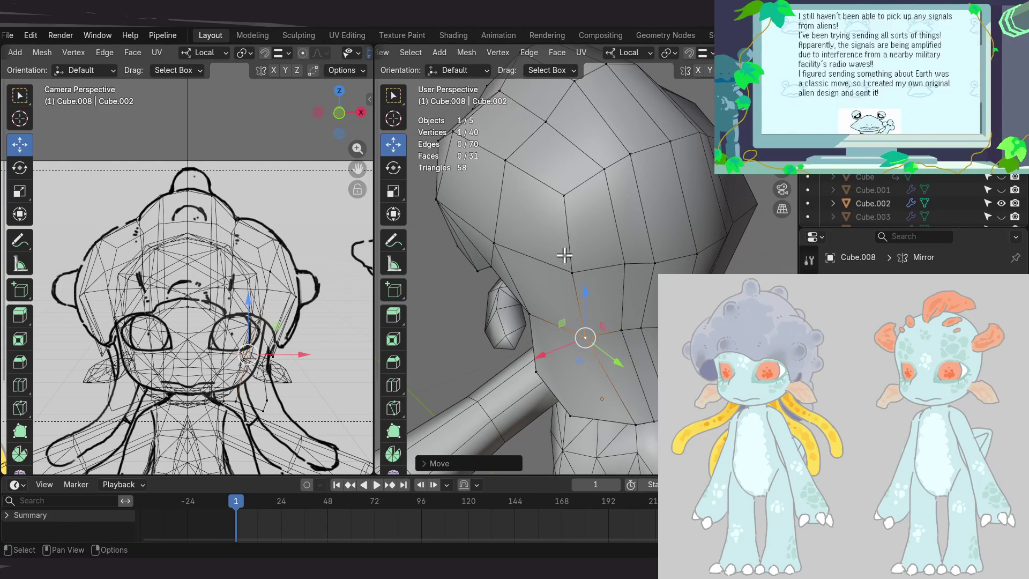
pyautogui.moveTo(590, 294)
pyautogui.mouseDown(button='middle')
pyautogui.moveTo(563, 287)
pyautogui.moveTo(564, 309)
pyautogui.moveTo(525, 308)
pyautogui.moveTo(570, 287)
pyautogui.moveTo(578, 336)
pyautogui.moveTo(568, 322)
pyautogui.moveTo(605, 303)
pyautogui.moveTo(555, 345)
pyautogui.moveTo(574, 280)
pyautogui.moveTo(587, 299)
pyautogui.moveTo(579, 292)
pyautogui.moveTo(627, 297)
pyautogui.moveTo(593, 311)
pyautogui.mouseUp(button='middle')
# - Try joining two cap vertices with an edge, then undo the unwanted edge
pyautogui.keyDown('shift'); pyautogui.click(593, 324); pyautogui.keyUp('shift')
pyautogui.press('j')
pyautogui.hotkey('ctrl', 'z')
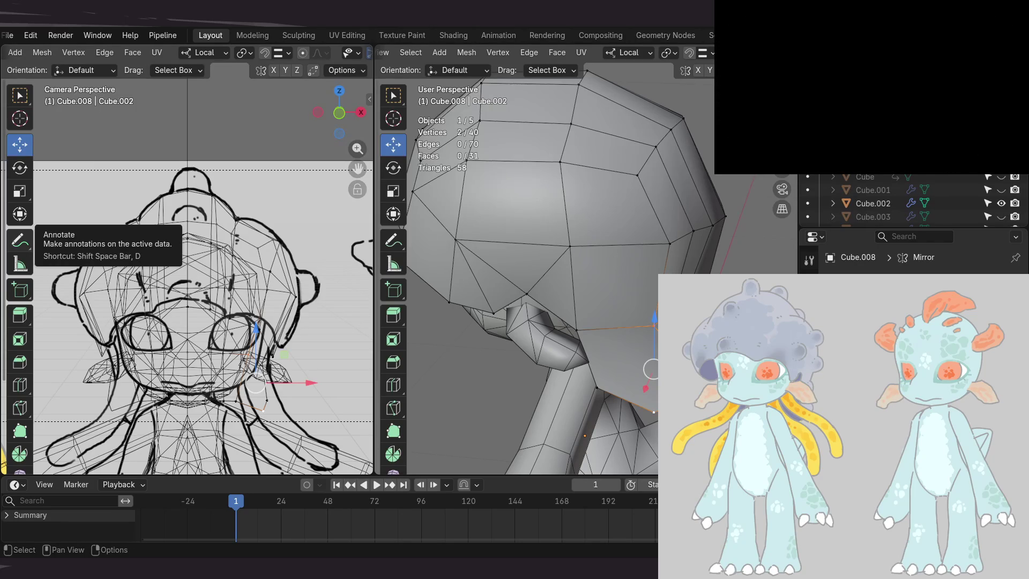
# - Reposition a single vertex on the hair cap's upper side edge
pyautogui.moveTo(590, 268)
pyautogui.mouseDown(button='middle')
pyautogui.moveTo(549, 294)
pyautogui.moveTo(551, 312)
pyautogui.moveTo(592, 271)
pyautogui.moveTo(594, 294)
pyautogui.moveTo(581, 307)
pyautogui.moveTo(575, 294)
pyautogui.mouseUp(button='middle')
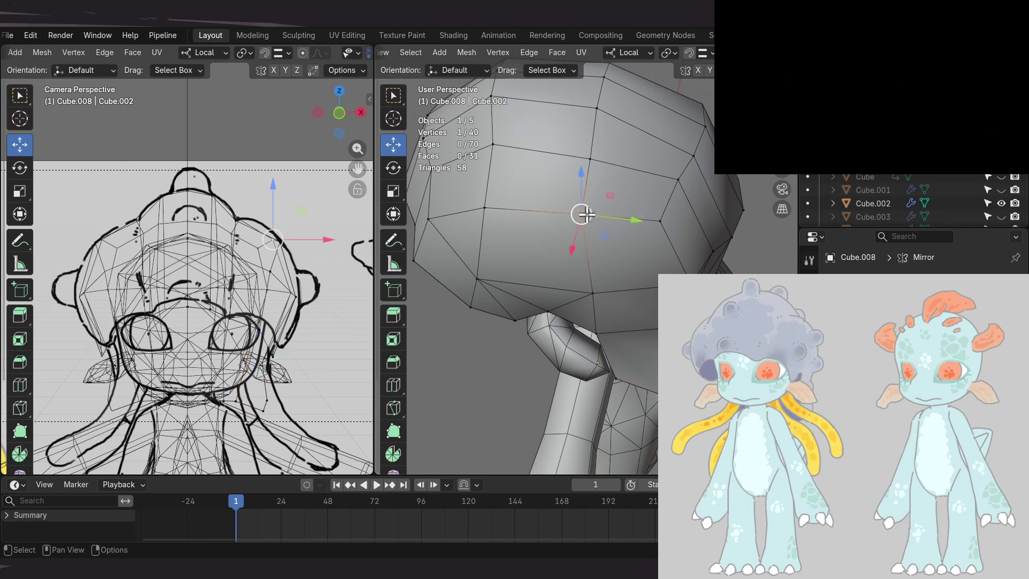
pyautogui.click(583, 215)
pyautogui.press('g')
pyautogui.click(645, 201)
pyautogui.moveTo(645, 202)
pyautogui.mouseDown(button='middle')
pyautogui.moveTo(629, 246)
pyautogui.moveTo(603, 275)
pyautogui.moveTo(498, 207)
pyautogui.moveTo(507, 195)
pyautogui.moveTo(472, 131)
pyautogui.mouseUp(button='middle')
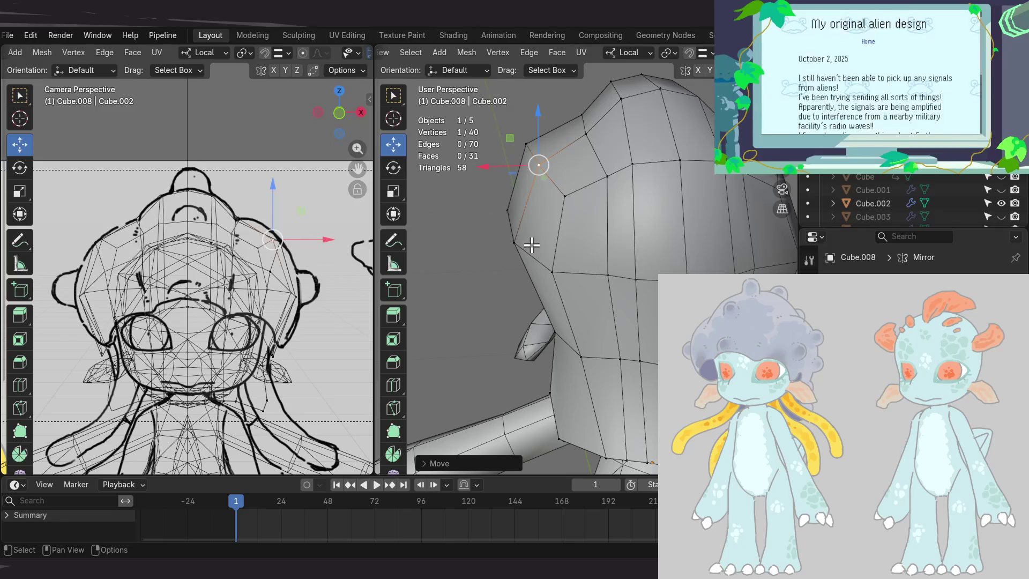
# - Inspect the cap's back and lower edge, selecting a lower vertex, then the top-right vertex
pyautogui.moveTo(554, 257)
pyautogui.mouseDown(button='middle')
pyautogui.moveTo(592, 248)
pyautogui.moveTo(588, 269)
pyautogui.moveTo(588, 239)
pyautogui.moveTo(576, 242)
pyautogui.moveTo(599, 356)
pyautogui.moveTo(552, 325)
pyautogui.moveTo(554, 335)
pyautogui.moveTo(549, 276)
pyautogui.moveTo(558, 320)
pyautogui.moveTo(614, 292)
pyautogui.moveTo(629, 316)
pyautogui.moveTo(688, 258)
pyautogui.moveTo(673, 263)
pyautogui.moveTo(670, 246)
pyautogui.moveTo(643, 271)
pyautogui.moveTo(604, 278)
pyautogui.moveTo(624, 291)
pyautogui.moveTo(620, 303)
pyautogui.mouseUp(button='middle')
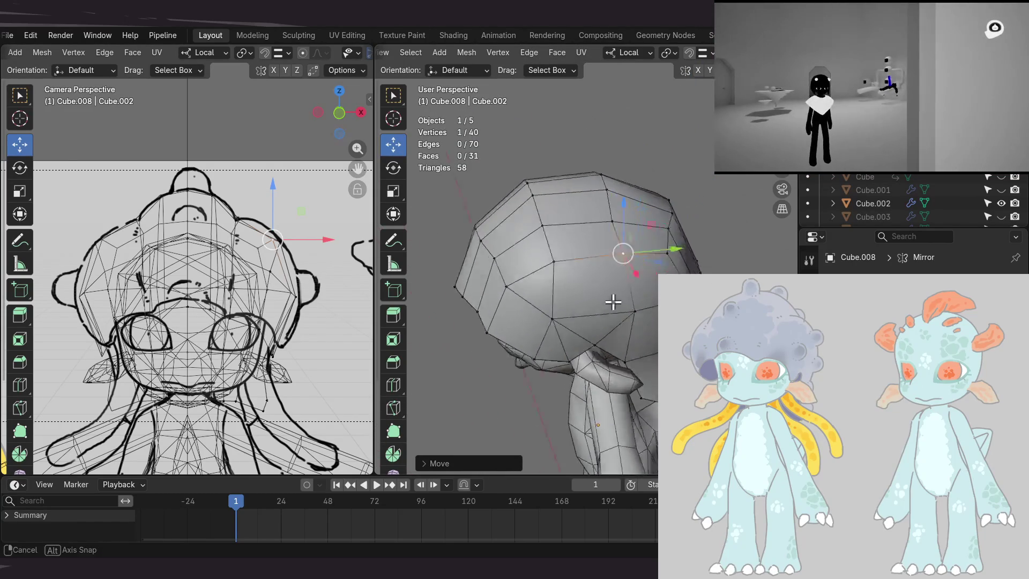
pyautogui.moveTo(507, 288)
pyautogui.mouseDown(button='middle')
pyautogui.moveTo(541, 300)
pyautogui.moveTo(533, 324)
pyautogui.mouseUp(button='middle')
pyautogui.click(534, 321)
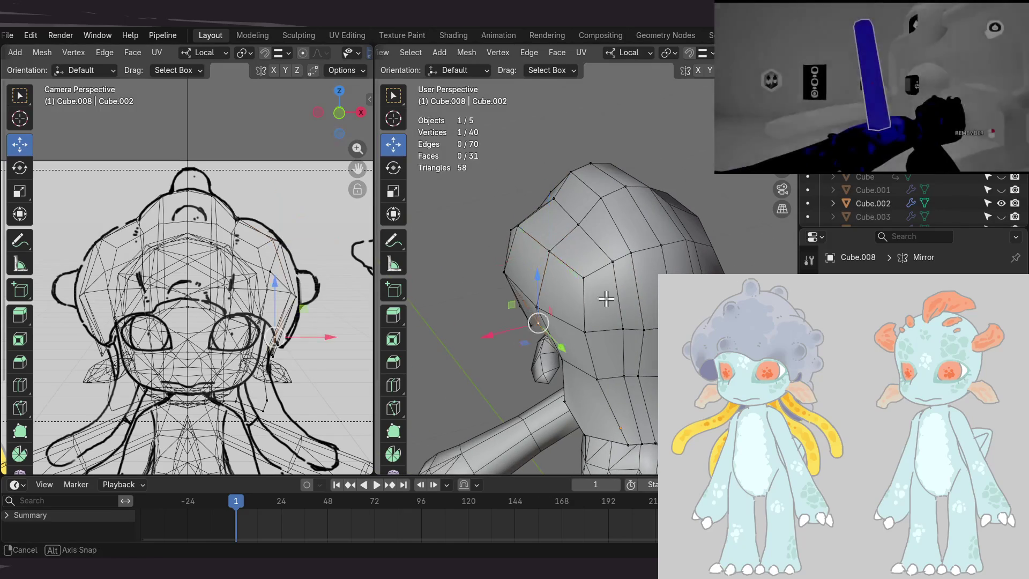
pyautogui.moveTo(588, 302)
pyautogui.mouseDown(button='middle')
pyautogui.moveTo(591, 273)
pyautogui.moveTo(656, 335)
pyautogui.mouseUp(button='middle')
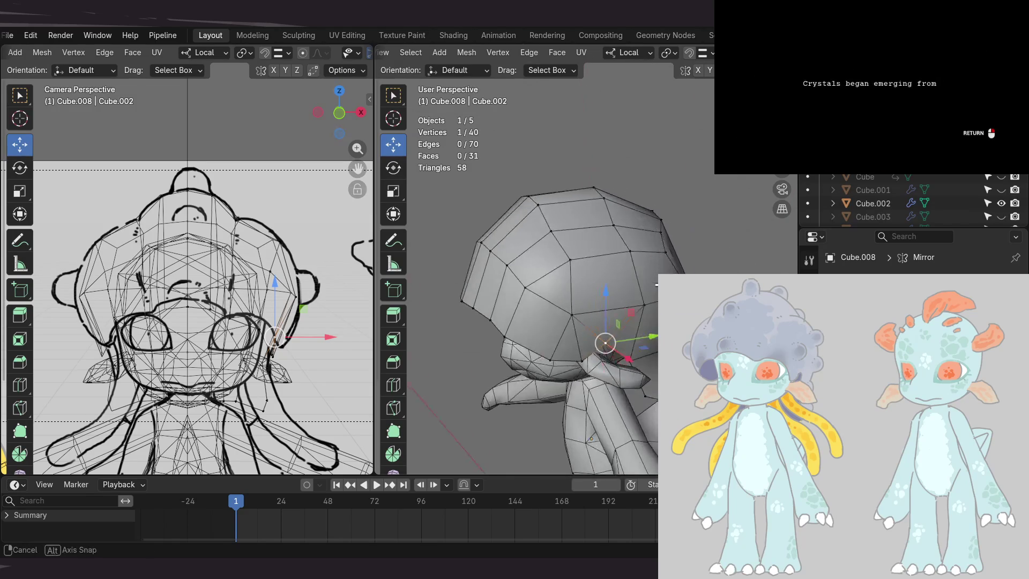
pyautogui.moveTo(607, 279)
pyautogui.mouseDown(button='middle')
pyautogui.moveTo(625, 294)
pyautogui.moveTo(621, 270)
pyautogui.mouseUp(button='middle')
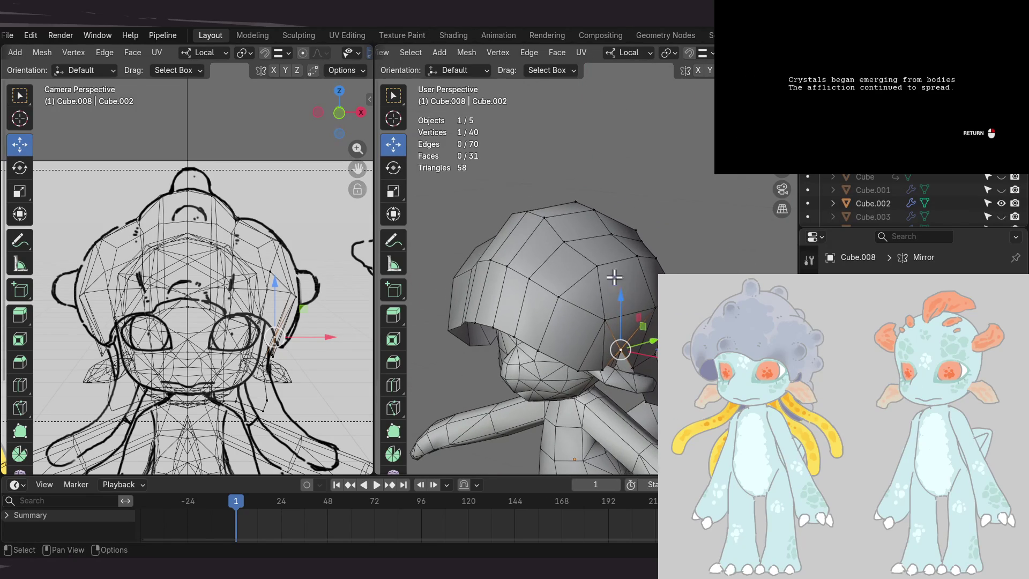
pyautogui.moveTo(631, 315)
pyautogui.mouseDown(button='middle')
pyautogui.moveTo(620, 292)
pyautogui.moveTo(602, 329)
pyautogui.moveTo(611, 340)
pyautogui.moveTo(553, 360)
pyautogui.moveTo(449, 336)
pyautogui.mouseUp(button='middle')
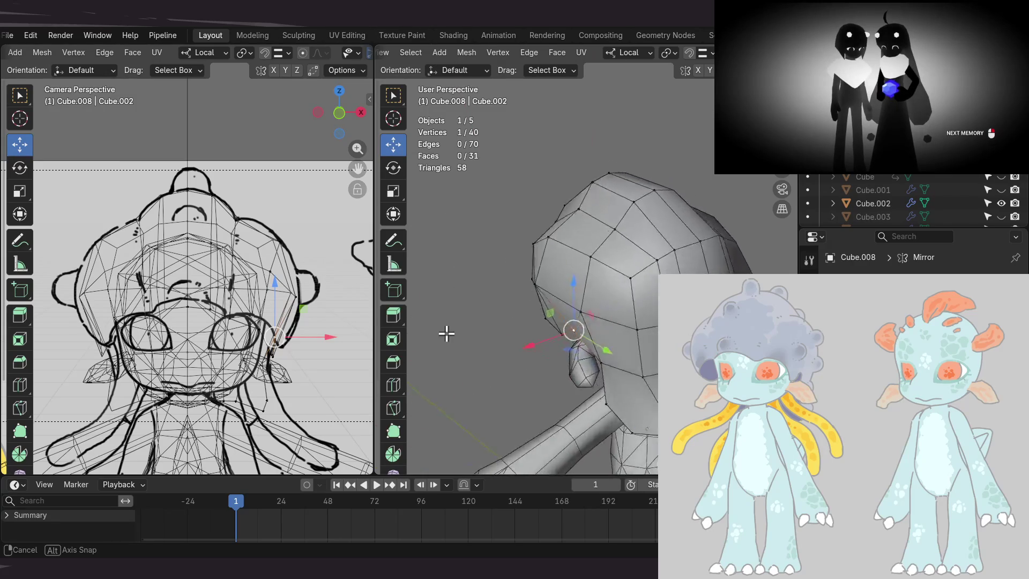
pyautogui.moveTo(442, 285); pyautogui.dragTo(582, 307, button='middle')
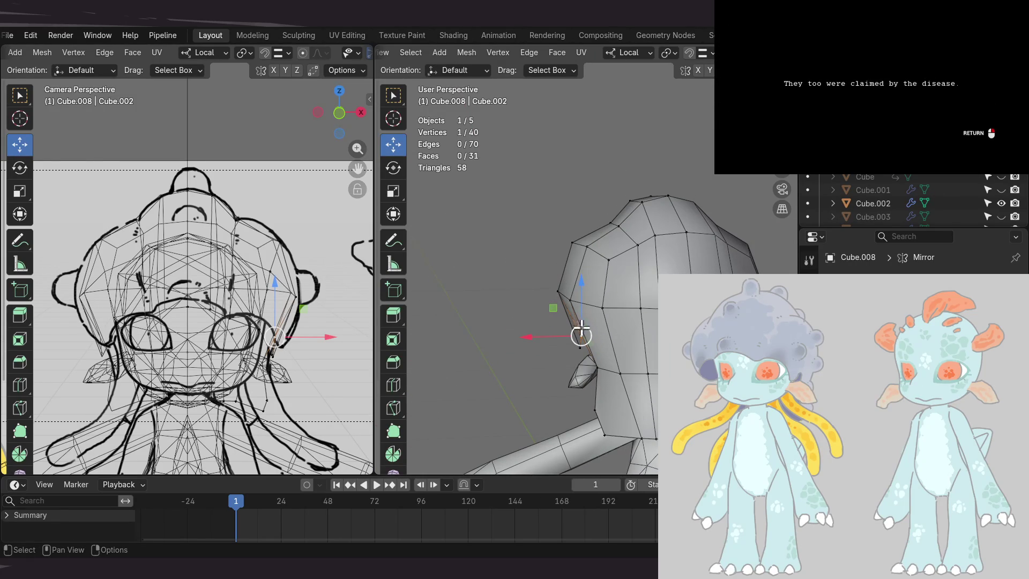
pyautogui.scroll(2, 586, 324)
pyautogui.moveTo(631, 313)
pyautogui.mouseDown(button='middle')
pyautogui.moveTo(568, 280)
pyautogui.moveTo(581, 308)
pyautogui.moveTo(583, 284)
pyautogui.moveTo(565, 309)
pyautogui.moveTo(600, 344)
pyautogui.moveTo(601, 326)
pyautogui.moveTo(643, 314)
pyautogui.moveTo(599, 321)
pyautogui.mouseUp(button='middle')
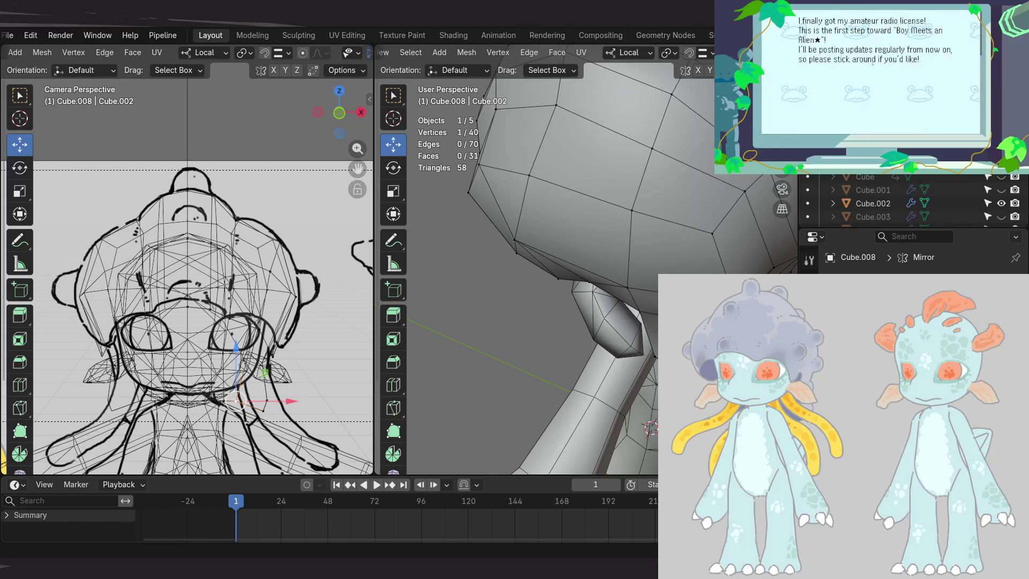
pyautogui.moveTo(664, 321)
pyautogui.mouseDown(button='middle')
pyautogui.moveTo(621, 320)
pyautogui.moveTo(748, 225)
pyautogui.moveTo(654, 287)
pyautogui.moveTo(662, 329)
pyautogui.mouseUp(button='middle')
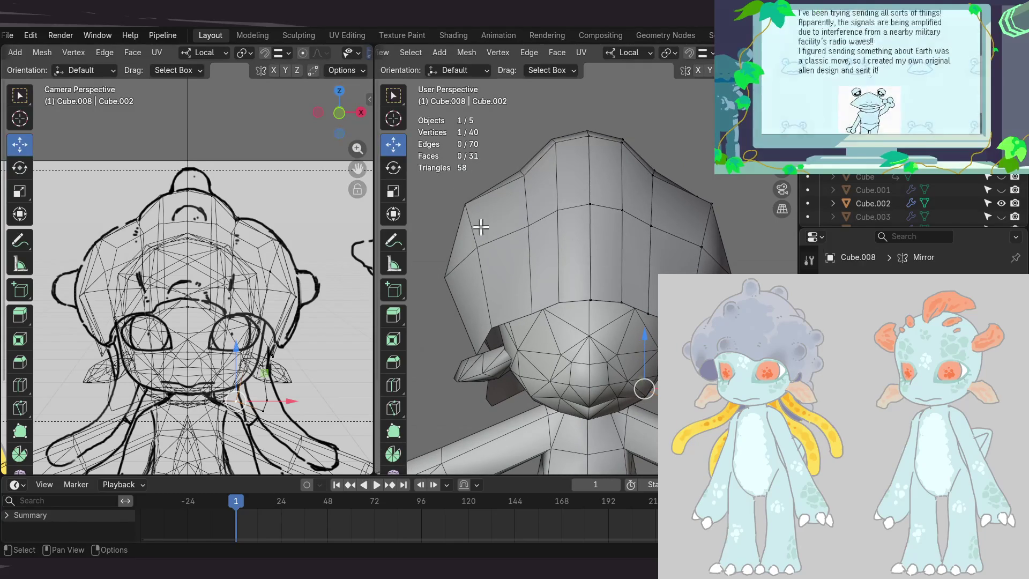
pyautogui.click(653, 173)
# - Add a second rim vertex and slide the pair down-right onto the front sketch outline
pyautogui.scroll(5, 249, 243)
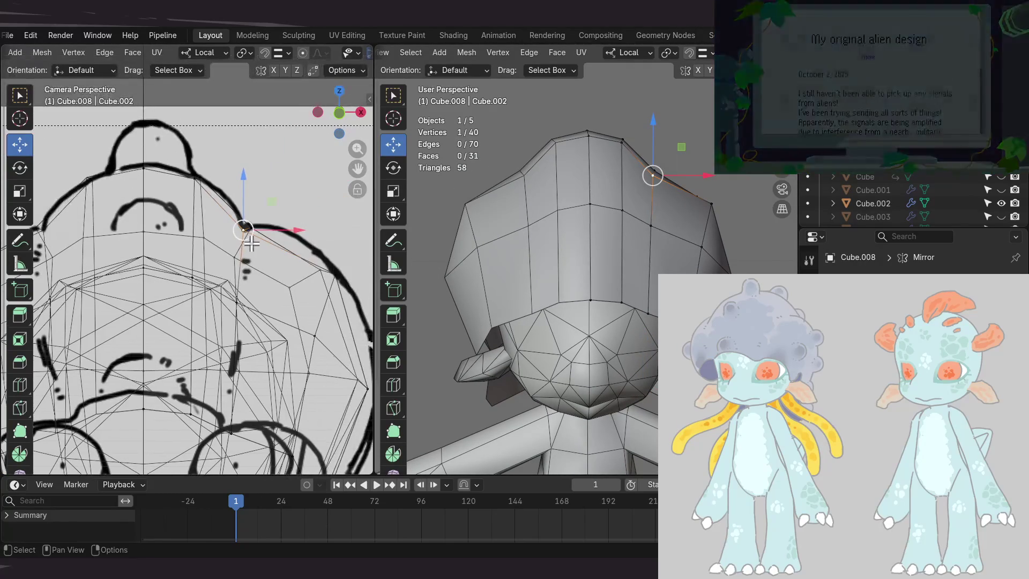
pyautogui.moveTo(677, 191)
pyautogui.mouseDown(button='middle')
pyautogui.moveTo(649, 178)
pyautogui.moveTo(656, 209)
pyautogui.mouseUp(button='middle')
pyautogui.keyDown('shift'); pyautogui.click(651, 201); pyautogui.keyUp('shift')
pyautogui.moveTo(268, 204); pyautogui.dragTo(264, 205)
pyautogui.moveTo(599, 225)
pyautogui.mouseDown(button='middle')
pyautogui.moveTo(602, 236)
pyautogui.moveTo(608, 229)
pyautogui.moveTo(563, 209)
pyautogui.moveTo(616, 252)
pyautogui.moveTo(593, 281)
pyautogui.moveTo(610, 250)
pyautogui.mouseUp(button='middle')
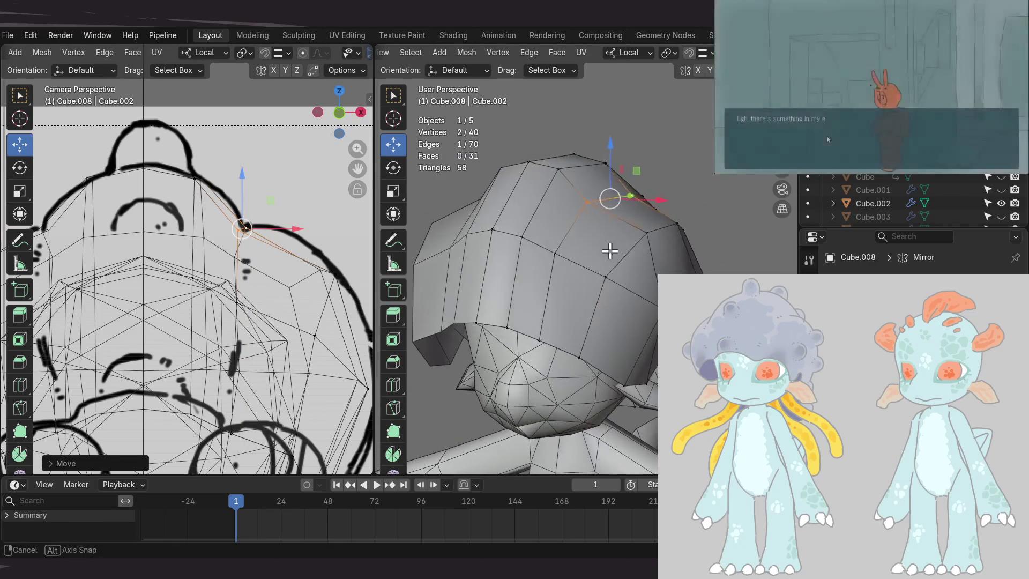
pyautogui.scroll(-4, 183, 161)
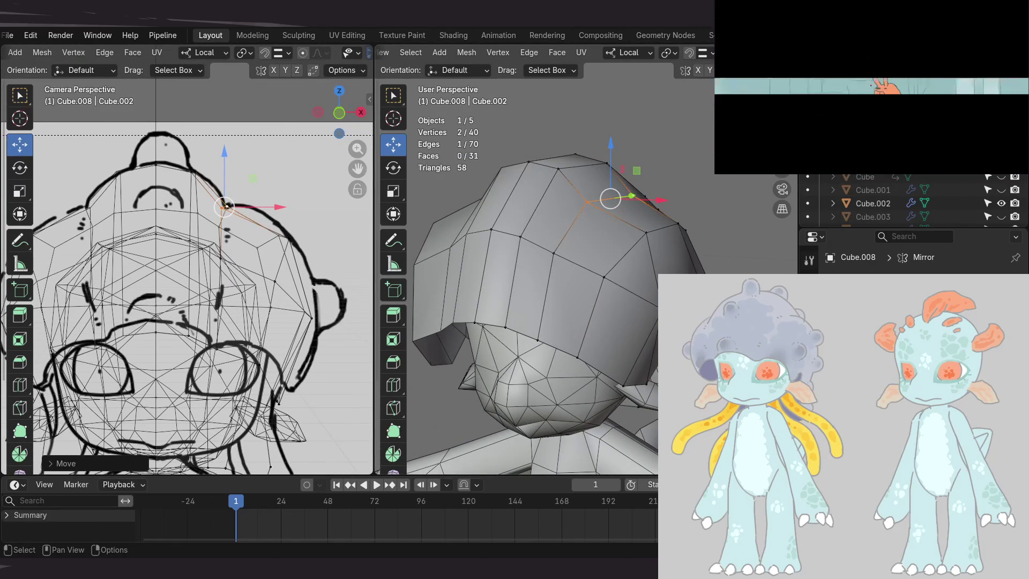
pyautogui.moveTo(226, 207); pyautogui.dragTo(308, 315)
pyautogui.moveTo(535, 267); pyautogui.dragTo(535, 252, button='middle')
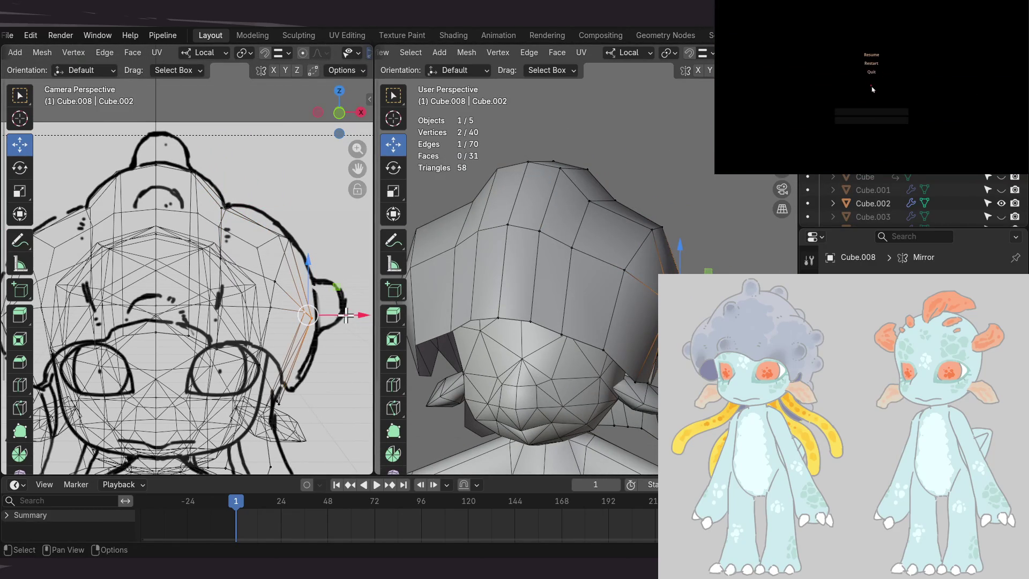
# - Nudge two neighbouring upper-right rim vertices about 0.006 m
pyautogui.keyDown('shift'); pyautogui.moveTo(613, 260); pyautogui.dragTo(616, 284, button='middle'); pyautogui.keyUp('shift')
pyautogui.keyDown('shift'); pyautogui.click(668, 249); pyautogui.keyUp('shift')
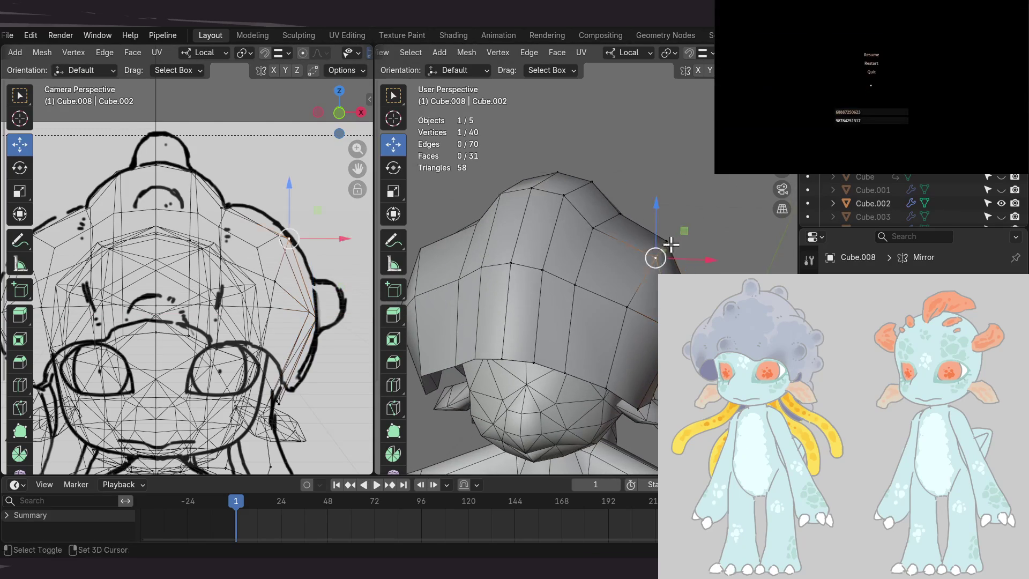
pyautogui.keyDown('shift'); pyautogui.click(667, 247); pyautogui.keyUp('shift')
pyautogui.press('g')
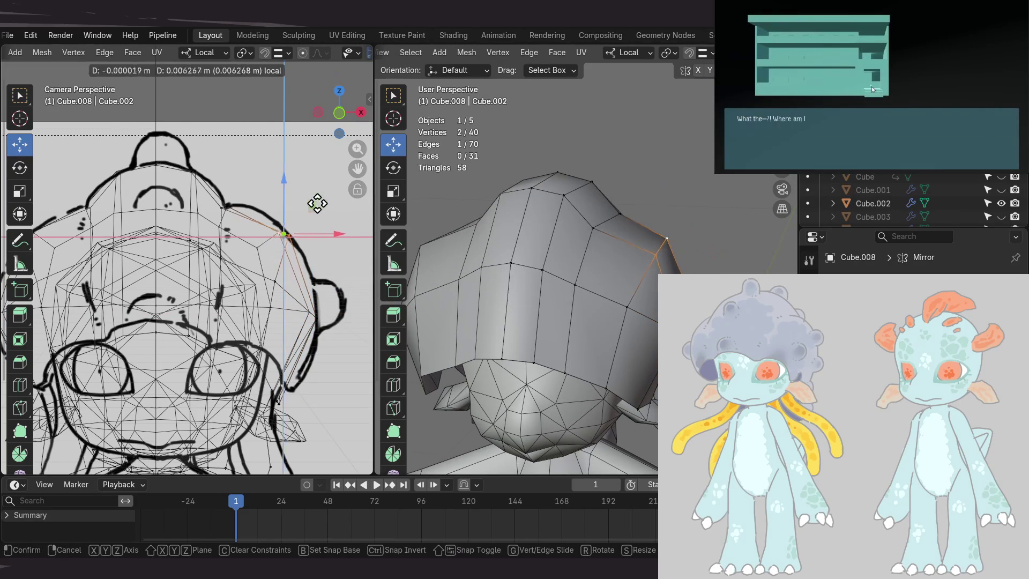
pyautogui.click(317, 201)
pyautogui.moveTo(616, 300)
pyautogui.mouseDown(button='middle')
pyautogui.moveTo(608, 269)
pyautogui.moveTo(539, 298)
pyautogui.moveTo(510, 355)
pyautogui.moveTo(497, 327)
pyautogui.moveTo(534, 335)
pyautogui.moveTo(536, 292)
pyautogui.moveTo(613, 294)
pyautogui.mouseUp(button='middle')
pyautogui.click(499, 331)
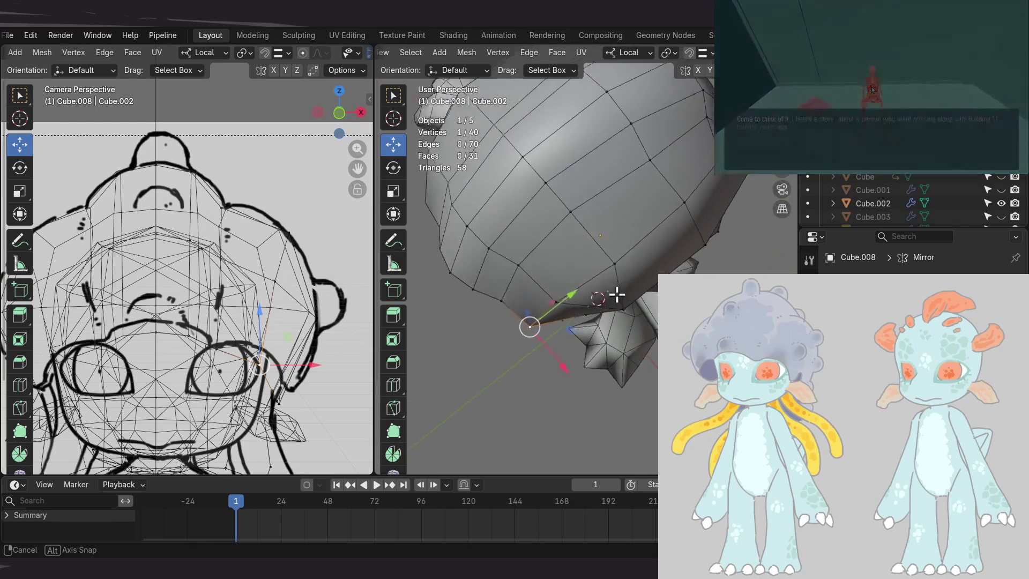
# - Move lower-edge rim vertices up and outward beneath the hair cap
pyautogui.press('g')
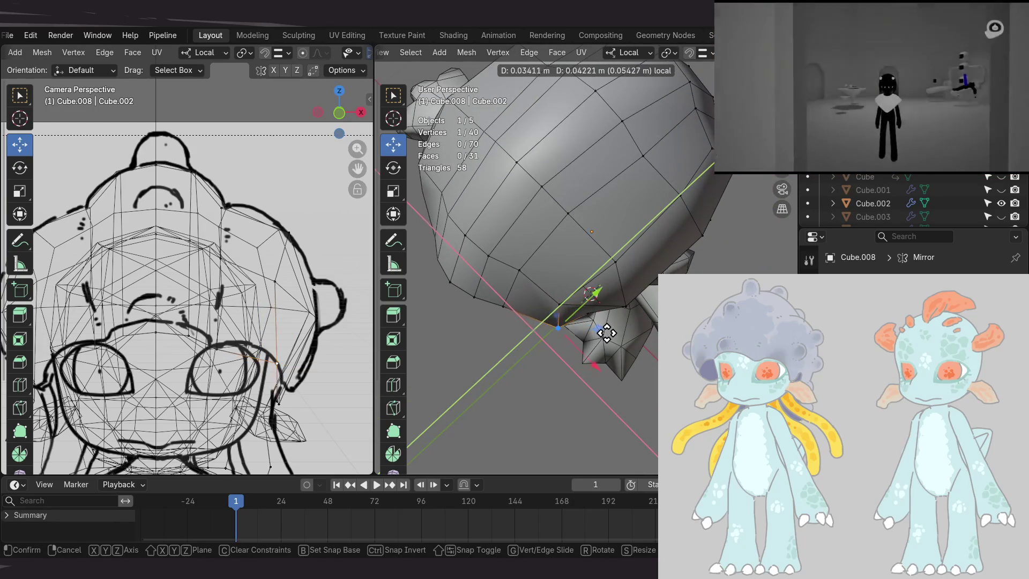
pyautogui.click(613, 332)
pyautogui.moveTo(639, 302)
pyautogui.mouseDown(button='middle')
pyautogui.moveTo(535, 207)
pyautogui.moveTo(557, 185)
pyautogui.mouseUp(button='middle')
pyautogui.keyDown('shift'); pyautogui.click(592, 304); pyautogui.keyUp('shift')
pyautogui.moveTo(592, 303)
pyautogui.mouseDown(button='middle')
pyautogui.moveTo(644, 223)
pyautogui.moveTo(698, 195)
pyautogui.moveTo(609, 299)
pyautogui.mouseUp(button='middle')
pyautogui.moveTo(649, 253)
pyautogui.mouseDown(button='middle')
pyautogui.moveTo(691, 236)
pyautogui.moveTo(712, 248)
pyautogui.mouseUp(button='middle')
pyautogui.press('g')
pyautogui.click(652, 333)
pyautogui.moveTo(616, 268)
pyautogui.mouseDown(button='middle')
pyautogui.moveTo(640, 276)
pyautogui.moveTo(643, 259)
pyautogui.moveTo(604, 319)
pyautogui.moveTo(519, 383)
pyautogui.mouseUp(button='middle')
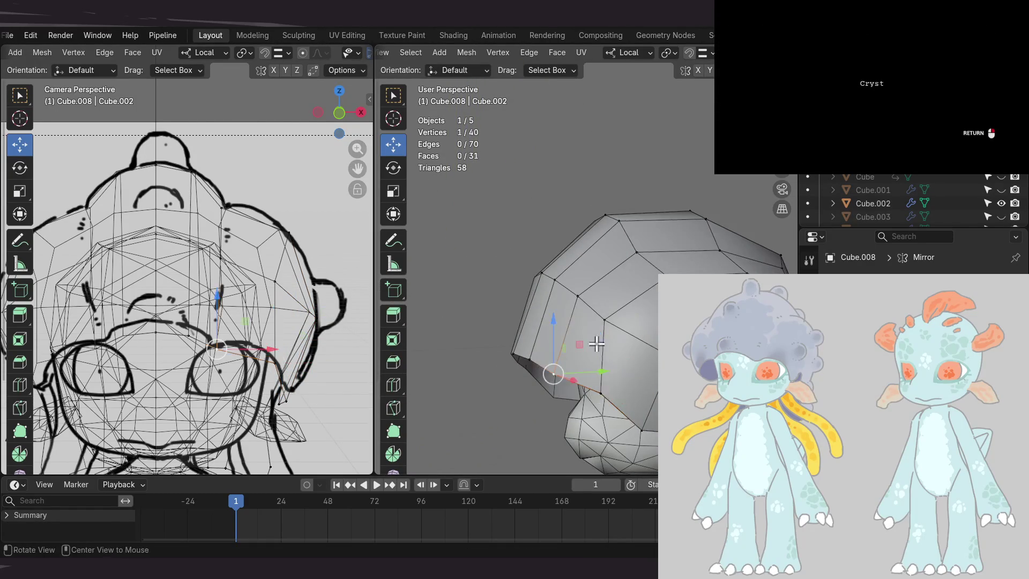
# - Slide more lower-edge vertices front-to-back along Y to refine the side profile
pyautogui.press('g')
pyautogui.press('y')
pyautogui.press('y')
pyautogui.click(614, 364)
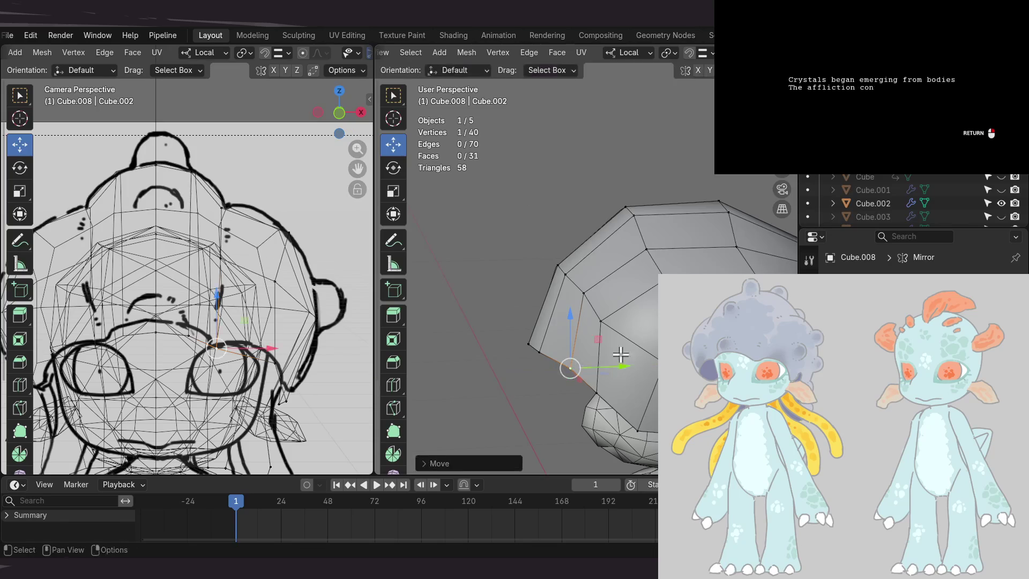
pyautogui.moveTo(620, 323); pyautogui.dragTo(609, 297, button='middle')
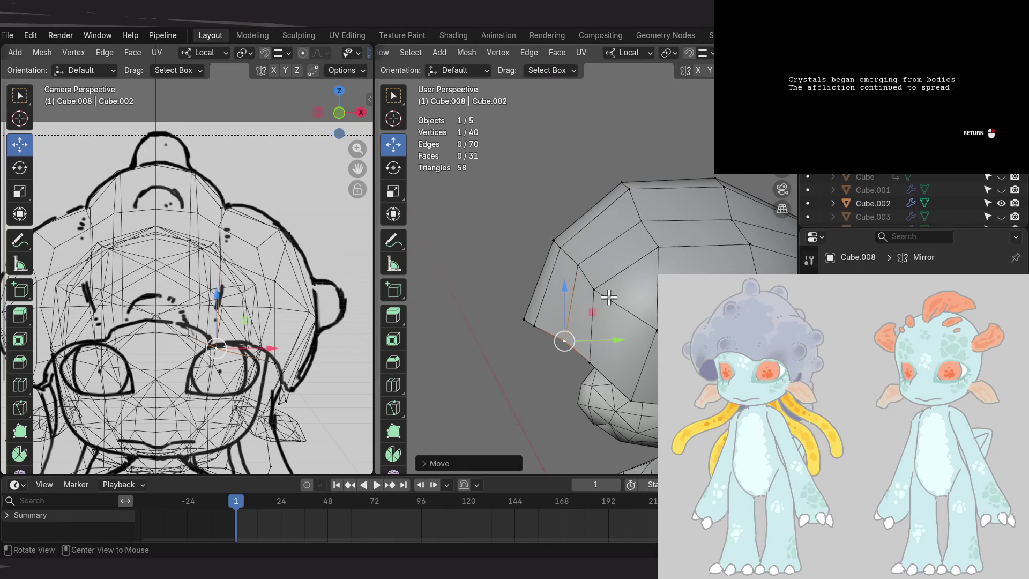
pyautogui.press('g')
pyautogui.click(575, 360)
pyautogui.moveTo(574, 360)
pyautogui.mouseDown(button='middle')
pyautogui.moveTo(559, 315)
pyautogui.moveTo(617, 308)
pyautogui.moveTo(607, 273)
pyautogui.moveTo(613, 314)
pyautogui.moveTo(589, 331)
pyautogui.moveTo(498, 304)
pyautogui.mouseUp(button='middle')
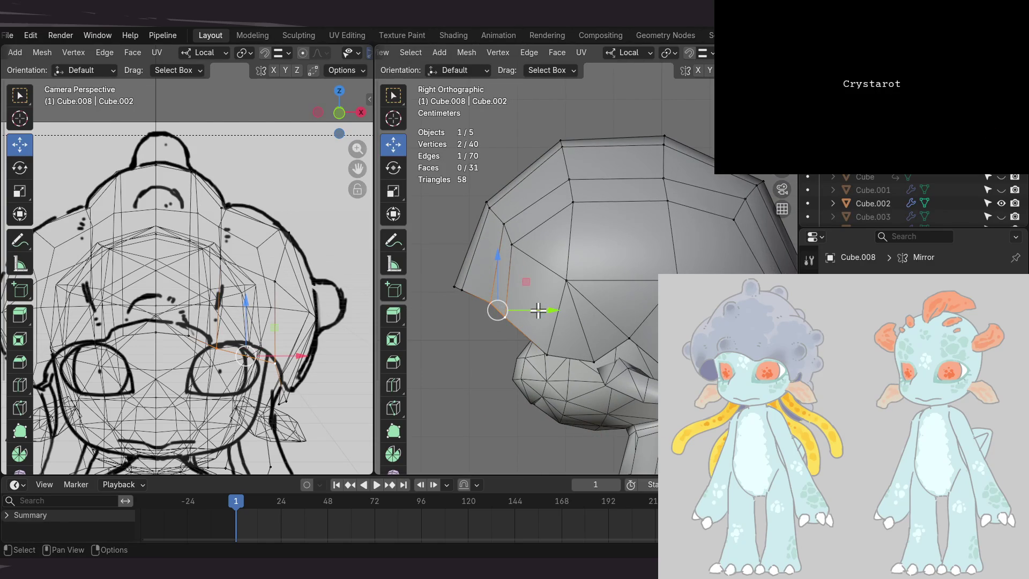
# - Slide a single side vertex of the cap about 0.013 m along the X axis
pyautogui.click(527, 313)
pyautogui.moveTo(527, 313)
pyautogui.keyDown('shift'); pyautogui.mouseDown(button='middle')
pyautogui.moveTo(557, 299)
pyautogui.moveTo(498, 302)
pyautogui.moveTo(623, 277)
pyautogui.mouseUp(button='middle'); pyautogui.keyUp('shift')
pyautogui.click(502, 279)
pyautogui.moveTo(630, 236)
pyautogui.mouseDown(button='middle')
pyautogui.moveTo(564, 293)
pyautogui.moveTo(648, 334)
pyautogui.moveTo(517, 259)
pyautogui.mouseUp(button='middle')
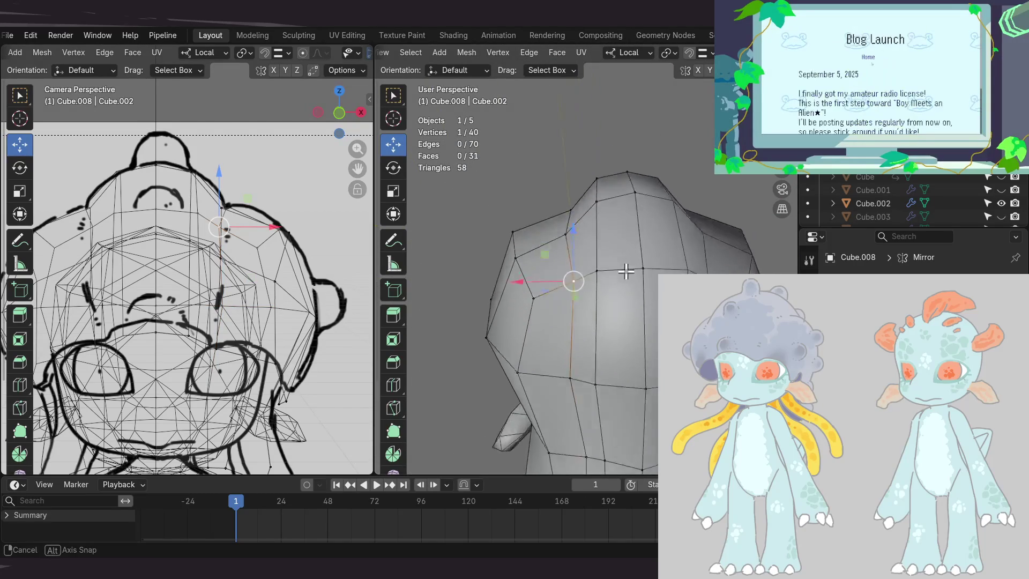
pyautogui.moveTo(624, 249); pyautogui.dragTo(626, 269, button='middle')
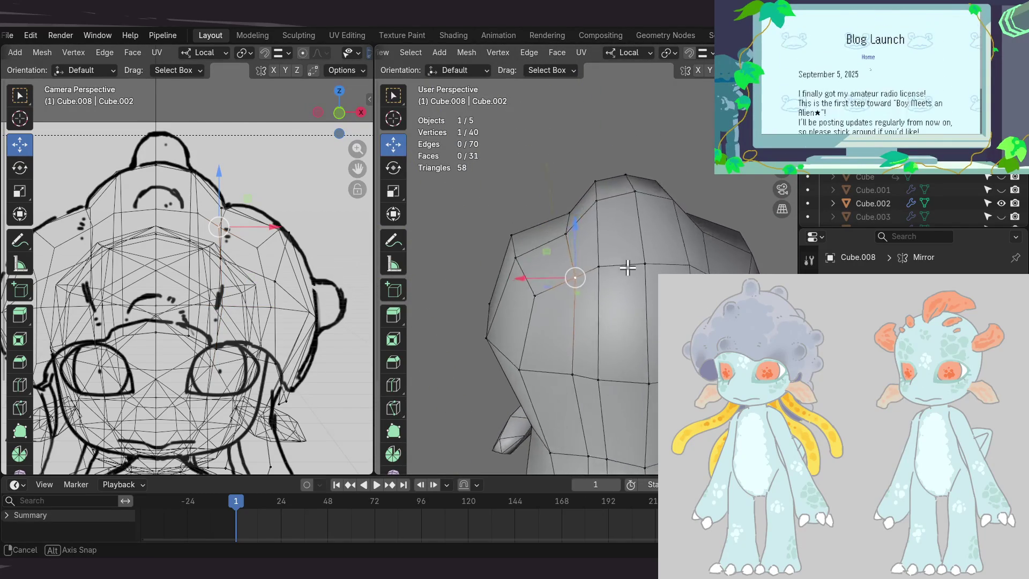
pyautogui.moveTo(527, 268); pyautogui.dragTo(514, 268)
pyautogui.moveTo(514, 268)
pyautogui.mouseDown(button='middle')
pyautogui.moveTo(610, 272)
pyautogui.moveTo(600, 230)
pyautogui.moveTo(588, 276)
pyautogui.moveTo(611, 255)
pyautogui.moveTo(661, 269)
pyautogui.moveTo(638, 212)
pyautogui.mouseUp(button='middle')
# - Move two side vertices along Y, the last by about 0.002 m
pyautogui.moveTo(638, 211); pyautogui.dragTo(661, 223)
pyautogui.moveTo(661, 223)
pyautogui.mouseDown(button='middle')
pyautogui.moveTo(619, 222)
pyautogui.moveTo(620, 261)
pyautogui.moveTo(645, 250)
pyautogui.mouseUp(button='middle')
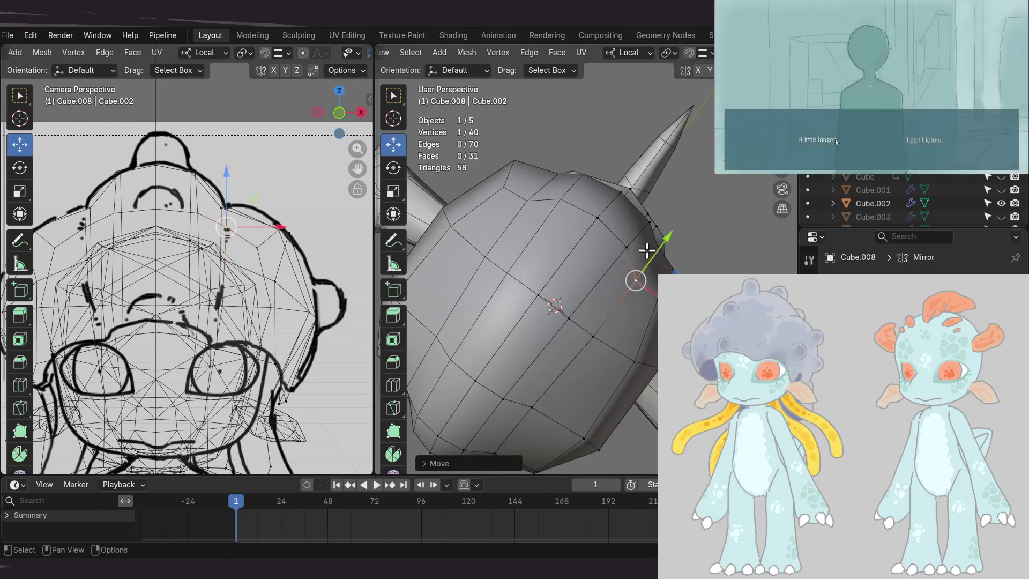
pyautogui.moveTo(707, 241)
pyautogui.mouseDown(button='middle')
pyautogui.moveTo(625, 223)
pyautogui.moveTo(576, 232)
pyautogui.moveTo(621, 271)
pyautogui.moveTo(605, 257)
pyautogui.mouseUp(button='middle')
pyautogui.press('g')
pyautogui.press('y')
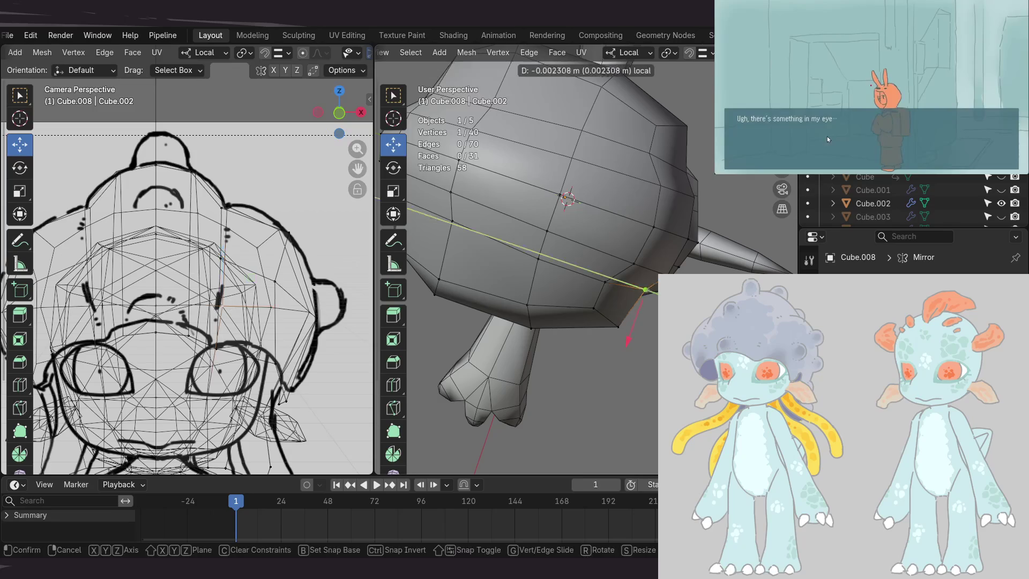
pyautogui.click(568, 199)
pyautogui.moveTo(568, 198); pyautogui.dragTo(592, 194, button='middle')
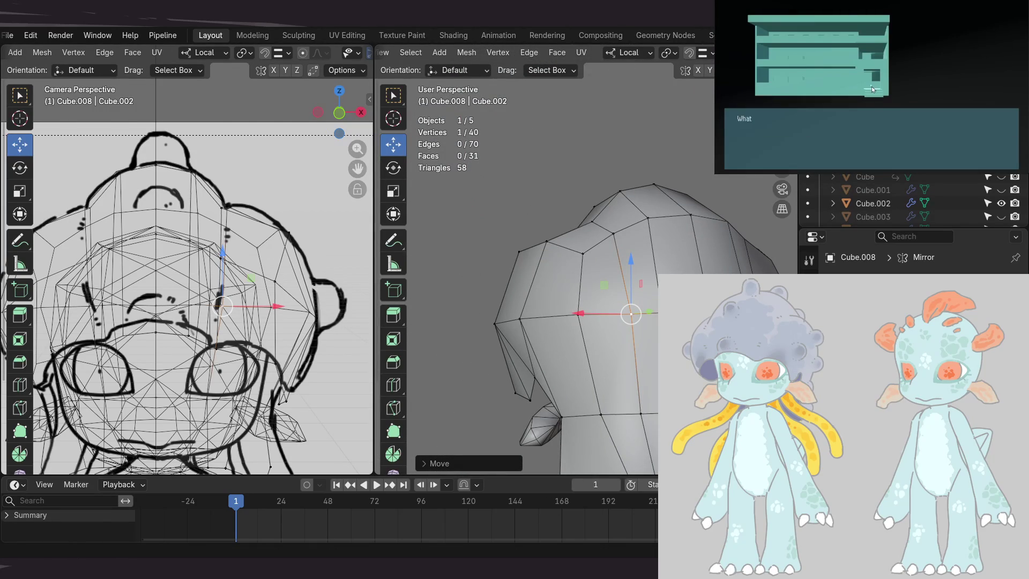
pyautogui.moveTo(613, 268)
pyautogui.mouseDown(button='middle')
pyautogui.moveTo(644, 348)
pyautogui.moveTo(645, 326)
pyautogui.moveTo(622, 327)
pyautogui.moveTo(589, 257)
pyautogui.moveTo(726, 222)
pyautogui.moveTo(640, 257)
pyautogui.mouseUp(button='middle')
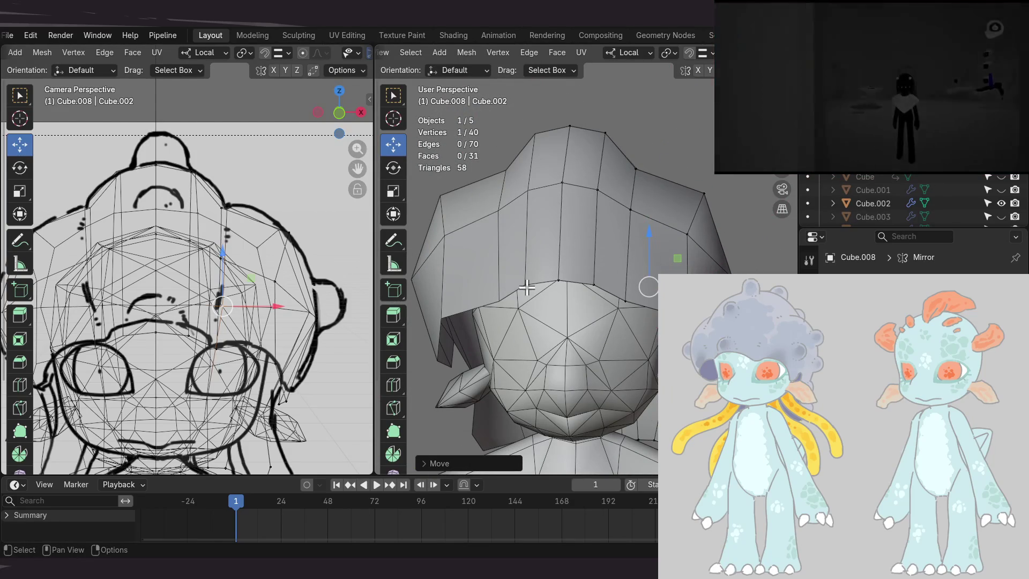
pyautogui.scroll(-3, 528, 272)
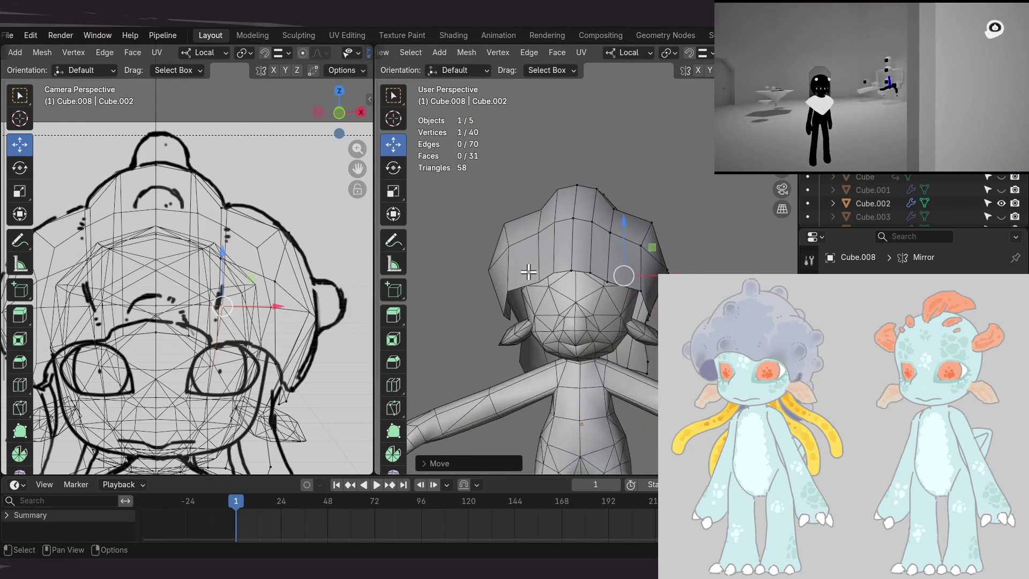
pyautogui.moveTo(523, 177)
pyautogui.mouseDown(button='middle')
pyautogui.moveTo(604, 277)
pyautogui.moveTo(581, 319)
pyautogui.mouseUp(button='middle')
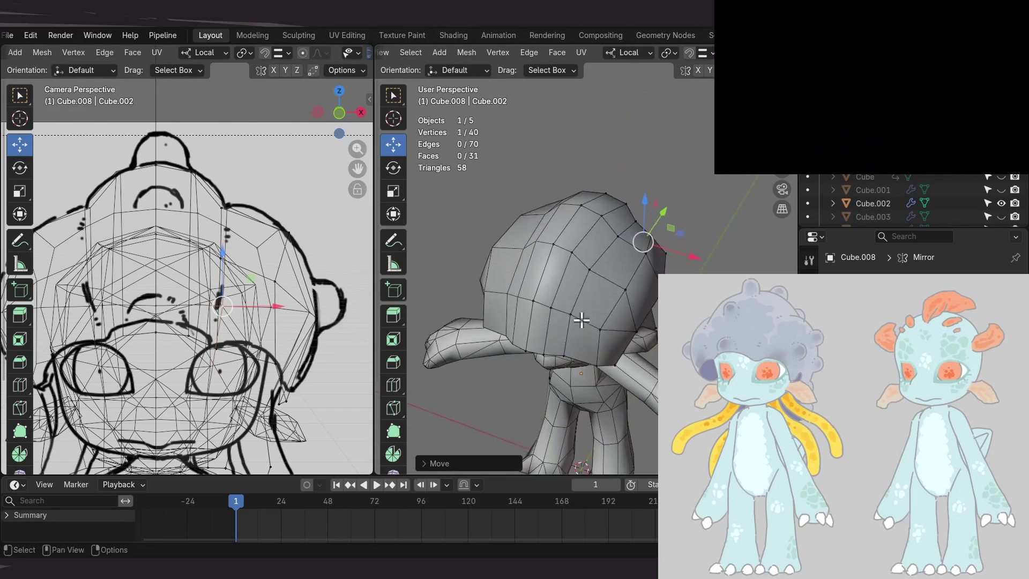
pyautogui.click(624, 292)
pyautogui.moveTo(624, 291)
pyautogui.mouseDown(button='middle')
pyautogui.moveTo(590, 230)
pyautogui.moveTo(577, 233)
pyautogui.moveTo(696, 237)
pyautogui.moveTo(663, 267)
pyautogui.moveTo(677, 232)
pyautogui.moveTo(670, 192)
pyautogui.mouseUp(button='middle')
pyautogui.keyDown('shift'); pyautogui.click(662, 267); pyautogui.keyUp('shift')
# - In Front Orthographic view, move the two selected upper-edge vertices outward to the sketch
pyautogui.press('KP_1')
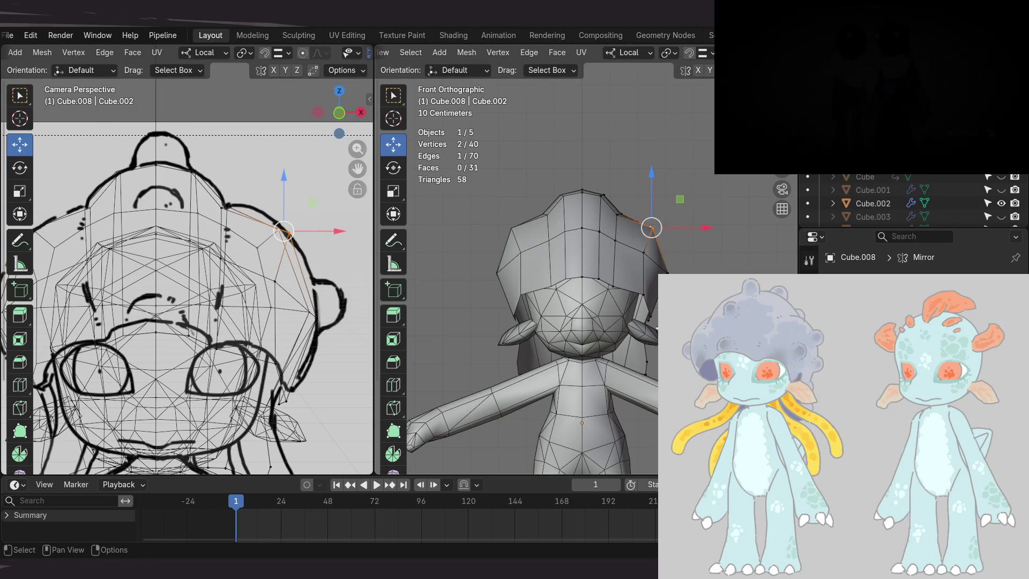
pyautogui.keyDown('shift'); pyautogui.moveTo(657, 321); pyautogui.dragTo(646, 314, button='middle'); pyautogui.keyUp('shift')
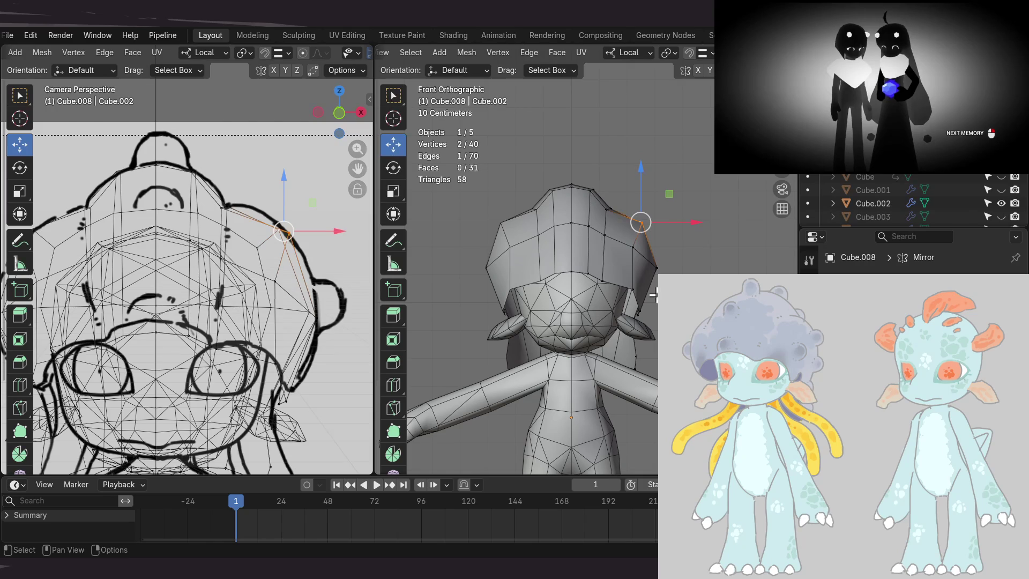
pyautogui.scroll(5, 641, 298)
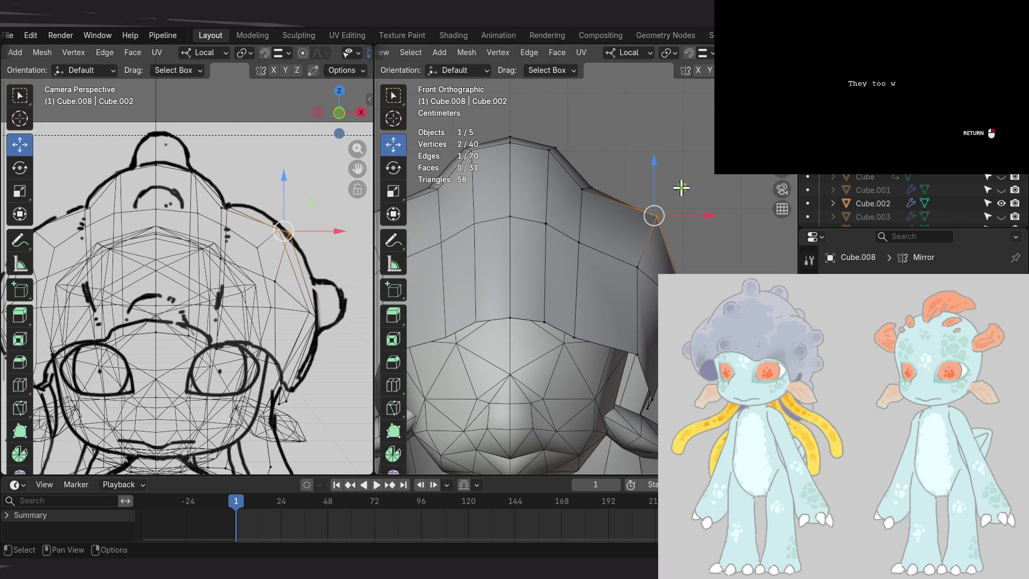
pyautogui.press('g')
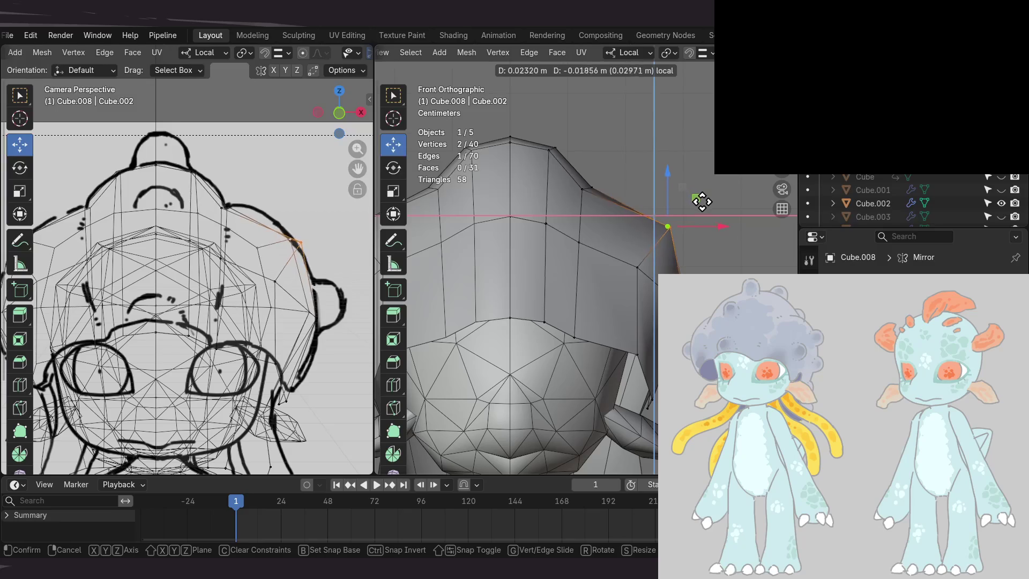
pyautogui.click(700, 200)
pyautogui.moveTo(719, 217)
pyautogui.mouseDown(button='middle')
pyautogui.moveTo(652, 223)
pyautogui.moveTo(646, 259)
pyautogui.moveTo(615, 246)
pyautogui.moveTo(610, 336)
pyautogui.moveTo(714, 204)
pyautogui.moveTo(688, 219)
pyautogui.mouseUp(button='middle')
# - Pull a single upper-right rim vertex outward and down in two moves
pyautogui.click(673, 193)
pyautogui.press('KP_1')
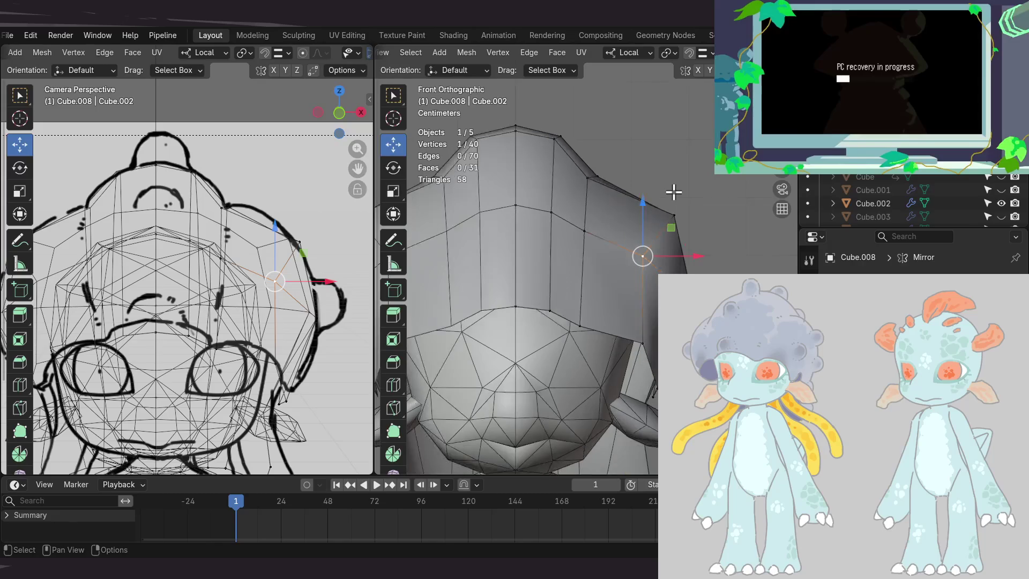
pyautogui.press('g')
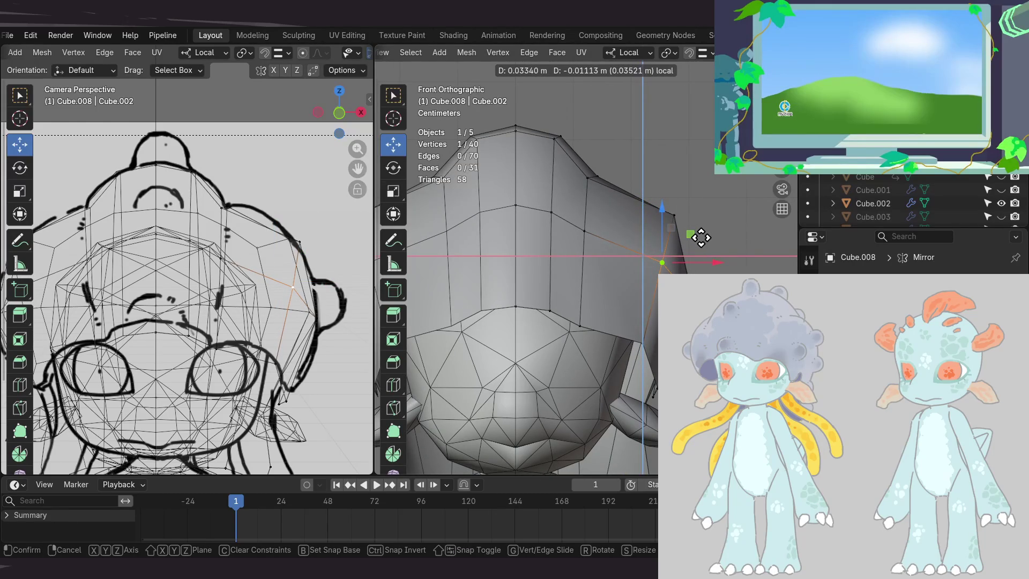
pyautogui.click(700, 237)
pyautogui.moveTo(701, 237)
pyautogui.keyDown('shift'); pyautogui.mouseDown(button='middle')
pyautogui.moveTo(680, 266)
pyautogui.moveTo(677, 248)
pyautogui.mouseUp(button='middle'); pyautogui.keyUp('shift')
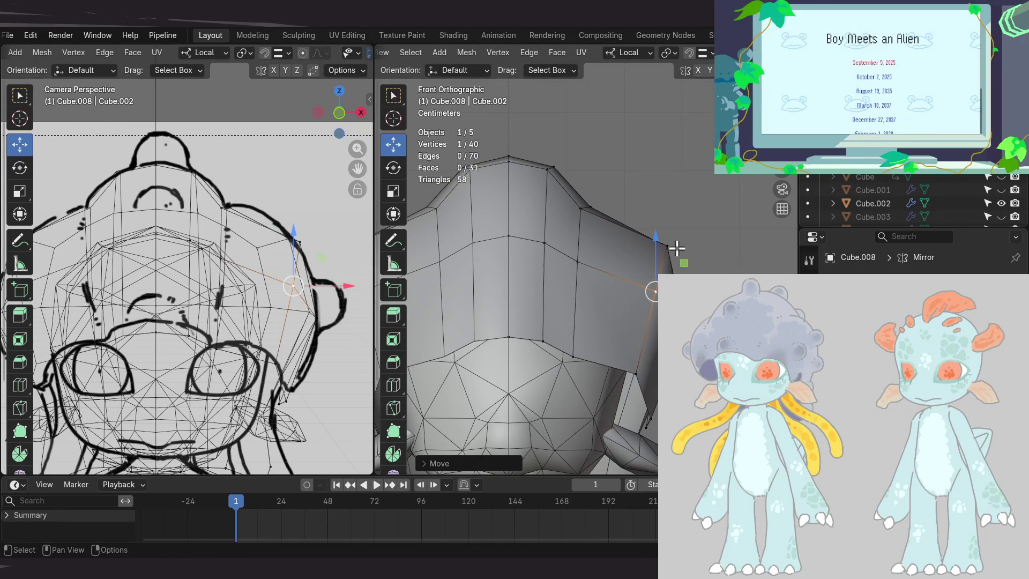
pyautogui.press('g')
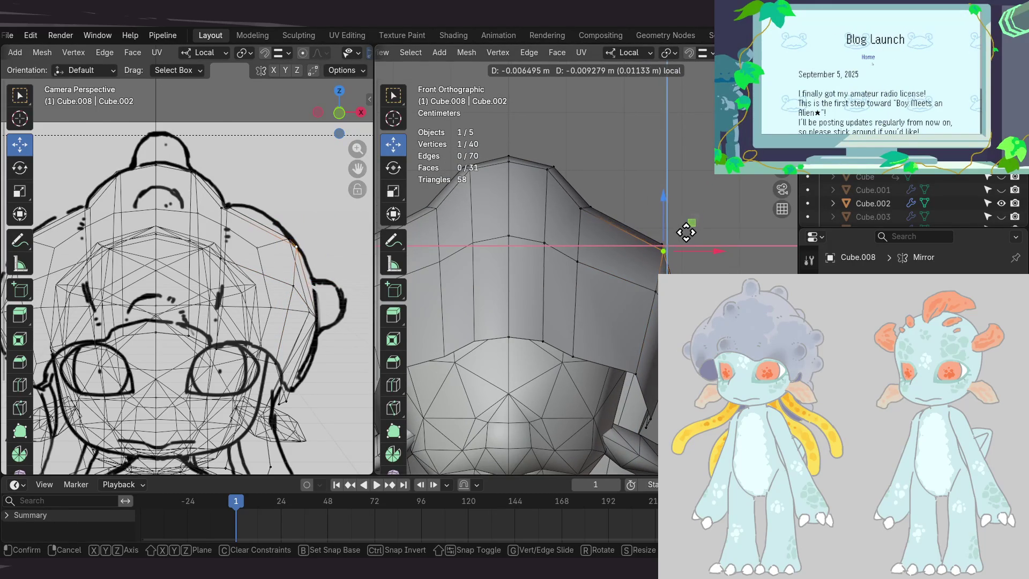
pyautogui.click(686, 232)
pyautogui.moveTo(664, 247)
pyautogui.mouseDown(button='middle')
pyautogui.moveTo(569, 275)
pyautogui.moveTo(506, 276)
pyautogui.mouseUp(button='middle')
pyautogui.moveTo(598, 304); pyautogui.dragTo(617, 265, button='middle')
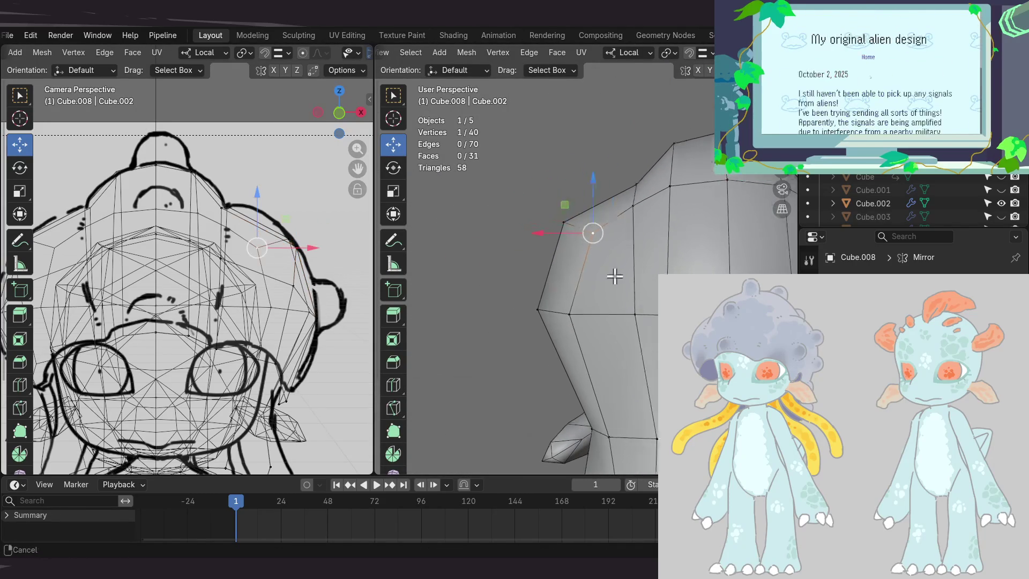
# - Move one more side vertex of the cap to smooth the rounded dome
pyautogui.moveTo(574, 230)
pyautogui.mouseDown(button='middle')
pyautogui.moveTo(643, 227)
pyautogui.moveTo(578, 257)
pyautogui.moveTo(638, 269)
pyautogui.moveTo(608, 280)
pyautogui.moveTo(654, 236)
pyautogui.moveTo(659, 252)
pyautogui.moveTo(686, 204)
pyautogui.moveTo(616, 216)
pyautogui.moveTo(633, 224)
pyautogui.moveTo(624, 239)
pyautogui.moveTo(507, 281)
pyautogui.moveTo(600, 278)
pyautogui.moveTo(509, 264)
pyautogui.moveTo(560, 260)
pyautogui.moveTo(617, 213)
pyautogui.mouseUp(button='middle')
pyautogui.press('g')
pyautogui.click(555, 275)
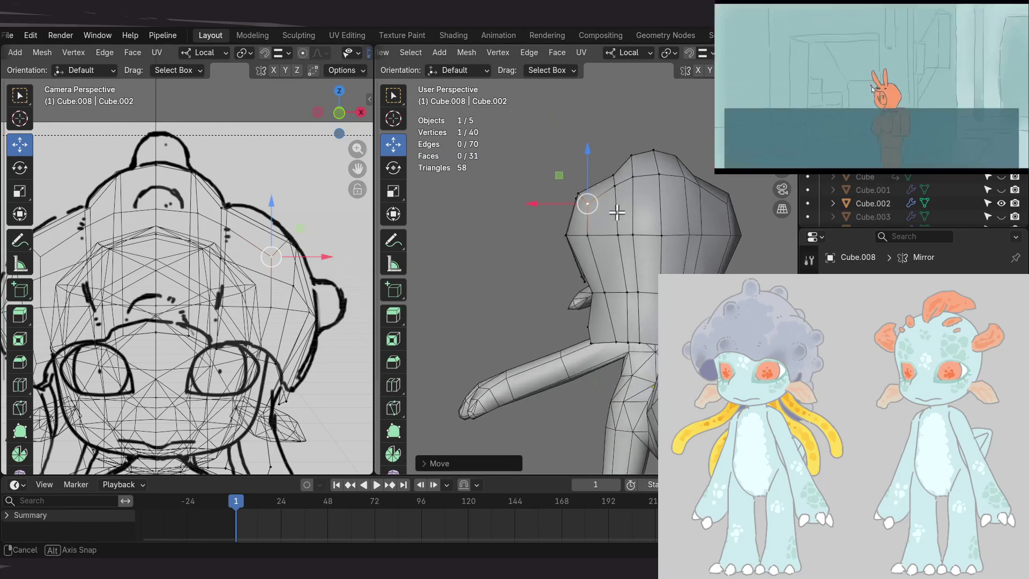
pyautogui.moveTo(646, 265); pyautogui.dragTo(672, 273, button='middle')
pyautogui.moveTo(536, 295); pyautogui.dragTo(552, 279, button='middle')
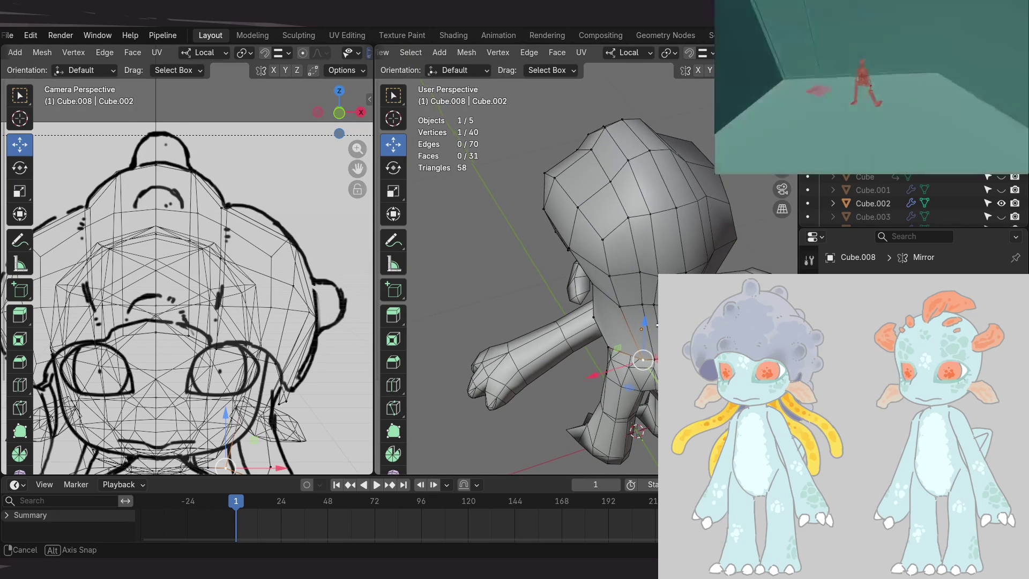
pyautogui.press('Right')
pyautogui.press('Right')
pyautogui.press('Right')
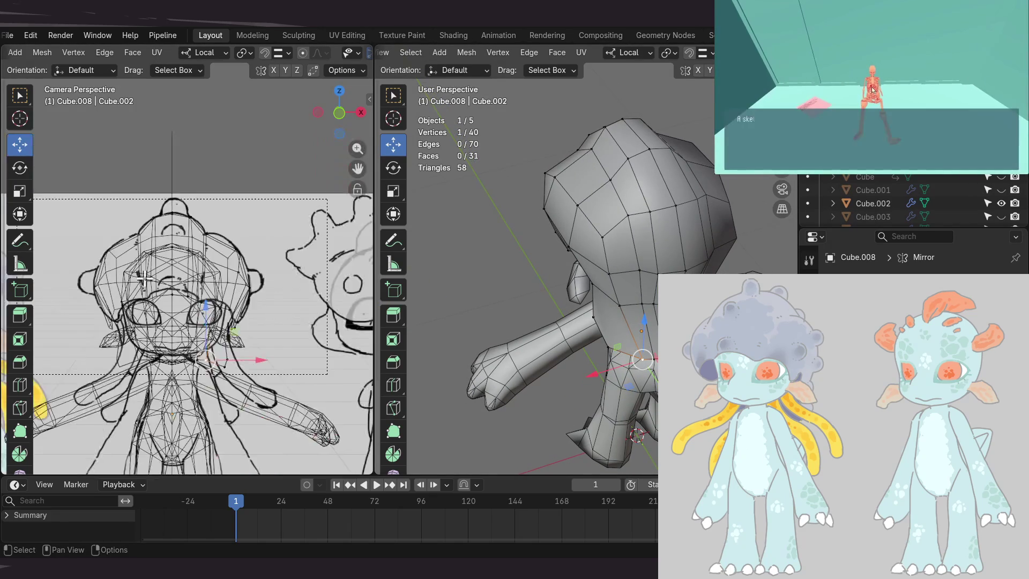
# - Go to frame 16 for the side camera and merge two vertices at last, leaving 39
pyautogui.press('Right')
pyautogui.press('Right')
pyautogui.press('Right')
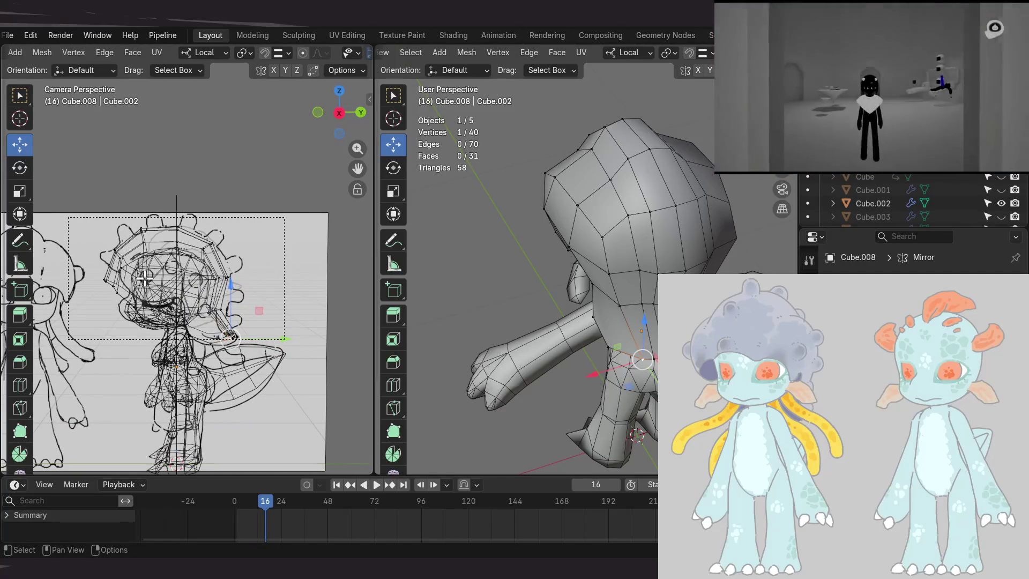
pyautogui.moveTo(671, 244); pyautogui.dragTo(634, 290, button='middle')
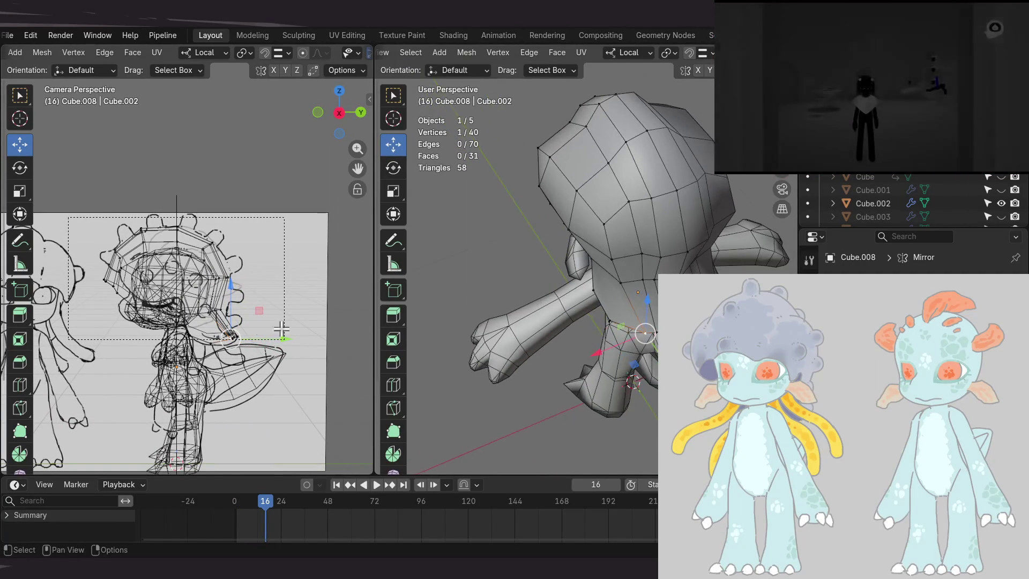
pyautogui.scroll(5, 215, 275)
pyautogui.moveTo(645, 333)
pyautogui.mouseDown(button='middle')
pyautogui.moveTo(625, 248)
pyautogui.moveTo(592, 261)
pyautogui.mouseUp(button='middle')
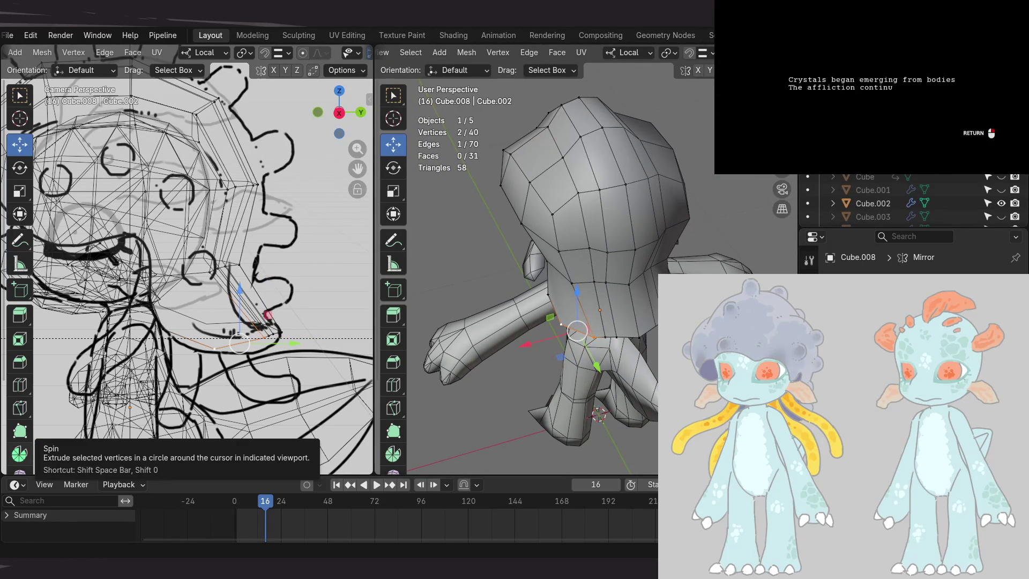
pyautogui.scroll(-5, 161, 267)
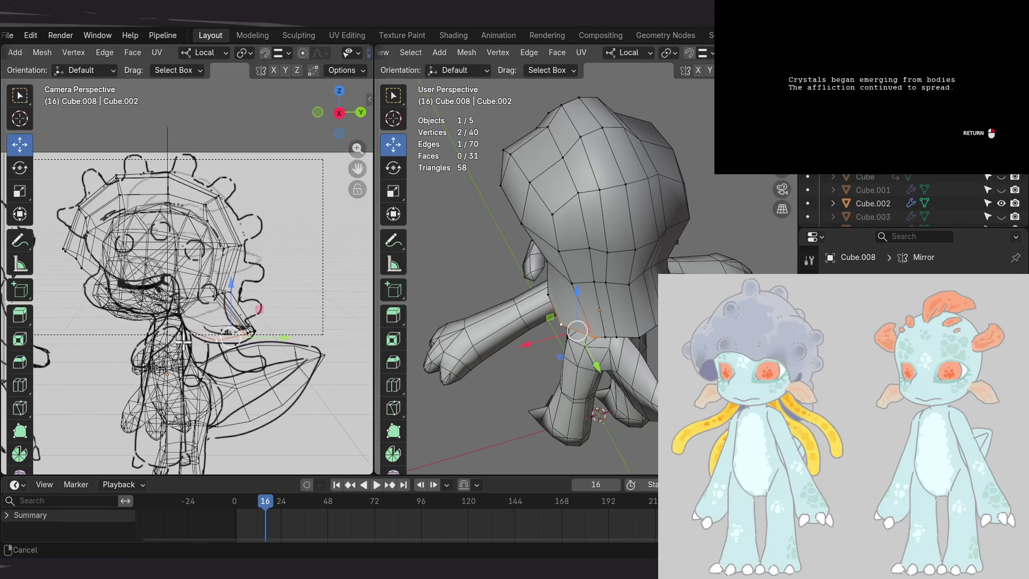
pyautogui.moveTo(615, 319)
pyautogui.mouseDown(button='middle')
pyautogui.moveTo(607, 319)
pyautogui.moveTo(629, 330)
pyautogui.moveTo(604, 330)
pyautogui.moveTo(605, 303)
pyautogui.moveTo(622, 312)
pyautogui.moveTo(581, 307)
pyautogui.moveTo(652, 228)
pyautogui.moveTo(616, 292)
pyautogui.mouseUp(button='middle')
pyautogui.click(578, 305)
# - Raise a hair cap vertex slightly
pyautogui.scroll(3, 617, 292)
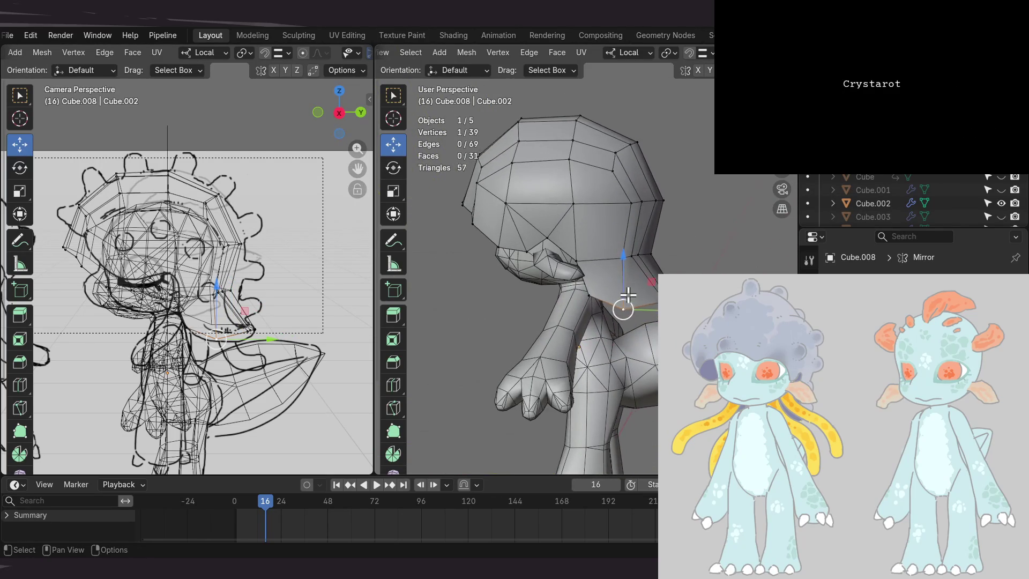
pyautogui.moveTo(610, 307)
pyautogui.mouseDown(button='middle')
pyautogui.moveTo(634, 321)
pyautogui.moveTo(641, 292)
pyautogui.moveTo(631, 313)
pyautogui.moveTo(640, 296)
pyautogui.moveTo(622, 295)
pyautogui.mouseUp(button='middle')
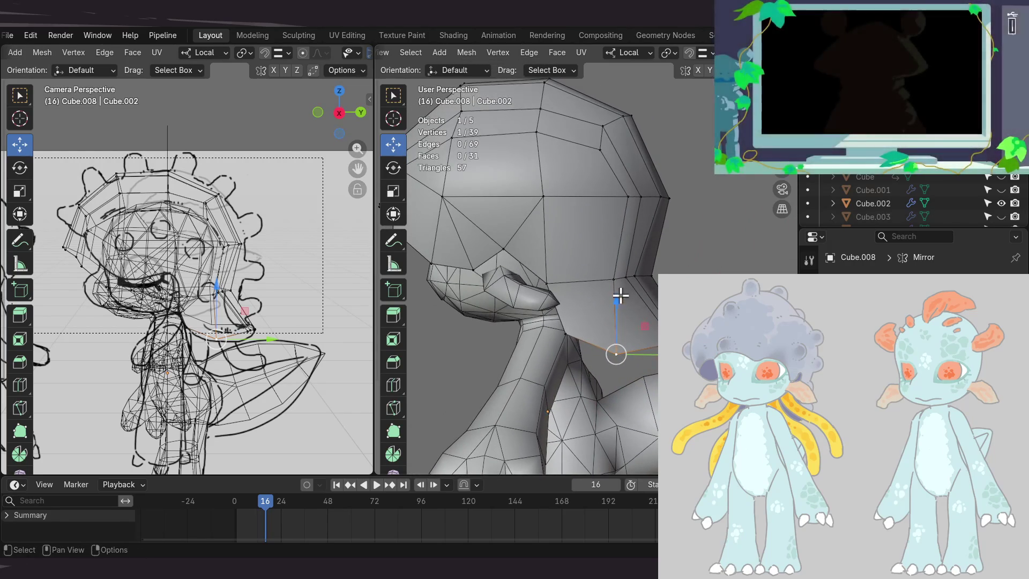
pyautogui.moveTo(613, 307); pyautogui.dragTo(616, 296)
pyautogui.moveTo(616, 297)
pyautogui.mouseDown(button='middle')
pyautogui.moveTo(576, 326)
pyautogui.moveTo(562, 278)
pyautogui.mouseUp(button='middle')
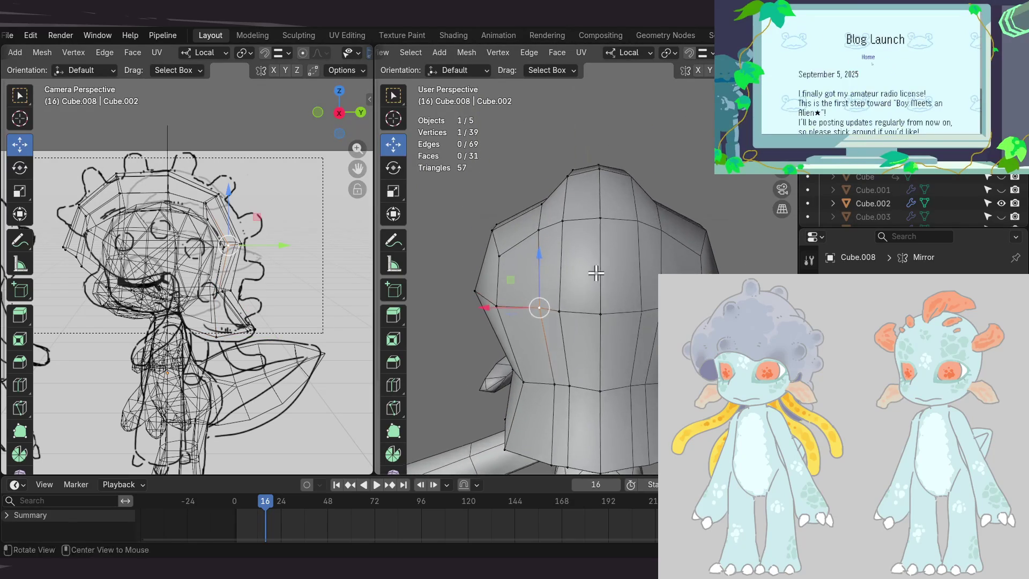
pyautogui.moveTo(618, 351)
pyautogui.mouseDown(button='middle')
pyautogui.moveTo(602, 311)
pyautogui.moveTo(595, 317)
pyautogui.moveTo(647, 320)
pyautogui.moveTo(600, 306)
pyautogui.moveTo(650, 321)
pyautogui.moveTo(620, 301)
pyautogui.moveTo(606, 306)
pyautogui.moveTo(489, 271)
pyautogui.moveTo(477, 242)
pyautogui.mouseUp(button='middle')
# - Move another cap vertex along X, then shift it slightly along Y
pyautogui.click(556, 353)
pyautogui.moveTo(600, 337); pyautogui.dragTo(598, 255, button='middle')
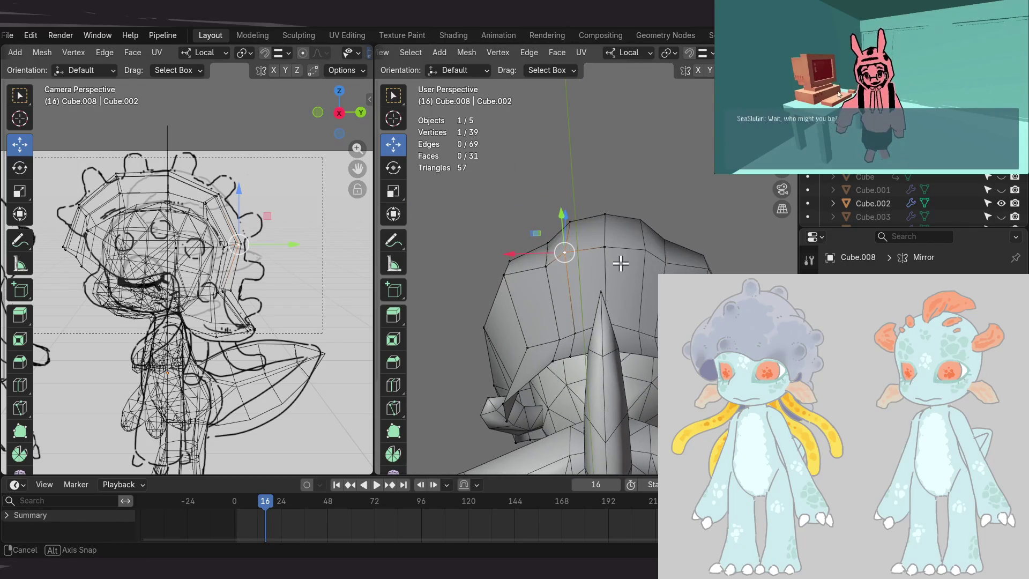
pyautogui.press('g')
pyautogui.press('x')
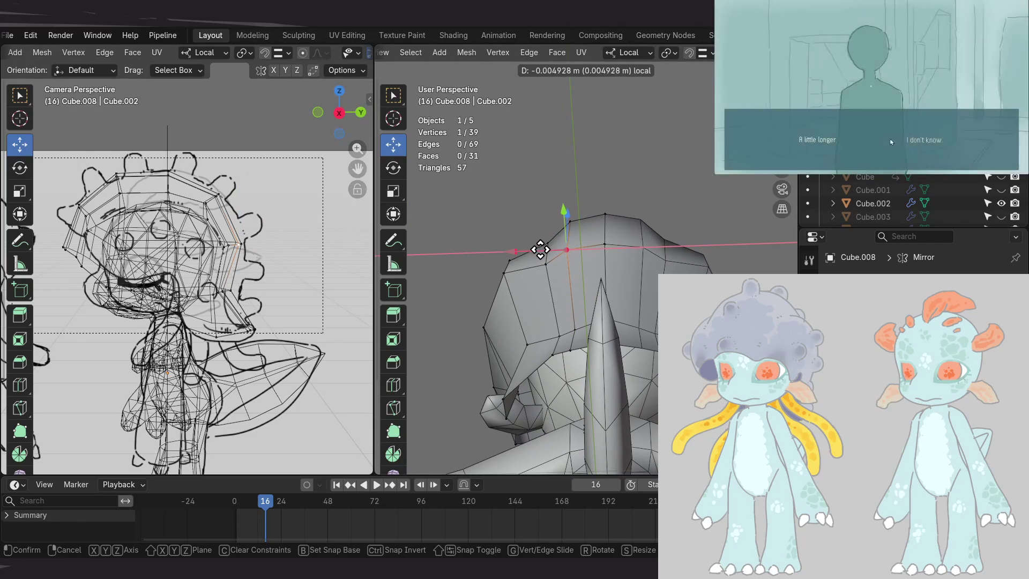
pyautogui.click(540, 249)
pyautogui.moveTo(540, 249)
pyautogui.mouseDown(button='middle')
pyautogui.moveTo(592, 371)
pyautogui.moveTo(578, 374)
pyautogui.moveTo(633, 349)
pyautogui.moveTo(621, 375)
pyautogui.moveTo(595, 375)
pyautogui.moveTo(590, 358)
pyautogui.moveTo(620, 343)
pyautogui.moveTo(568, 145)
pyautogui.moveTo(585, 335)
pyautogui.moveTo(596, 349)
pyautogui.mouseUp(button='middle')
pyautogui.moveTo(590, 352); pyautogui.dragTo(598, 363)
pyautogui.moveTo(597, 363)
pyautogui.mouseDown(button='middle')
pyautogui.moveTo(700, 312)
pyautogui.moveTo(634, 335)
pyautogui.moveTo(689, 368)
pyautogui.moveTo(623, 338)
pyautogui.moveTo(640, 330)
pyautogui.mouseUp(button='middle')
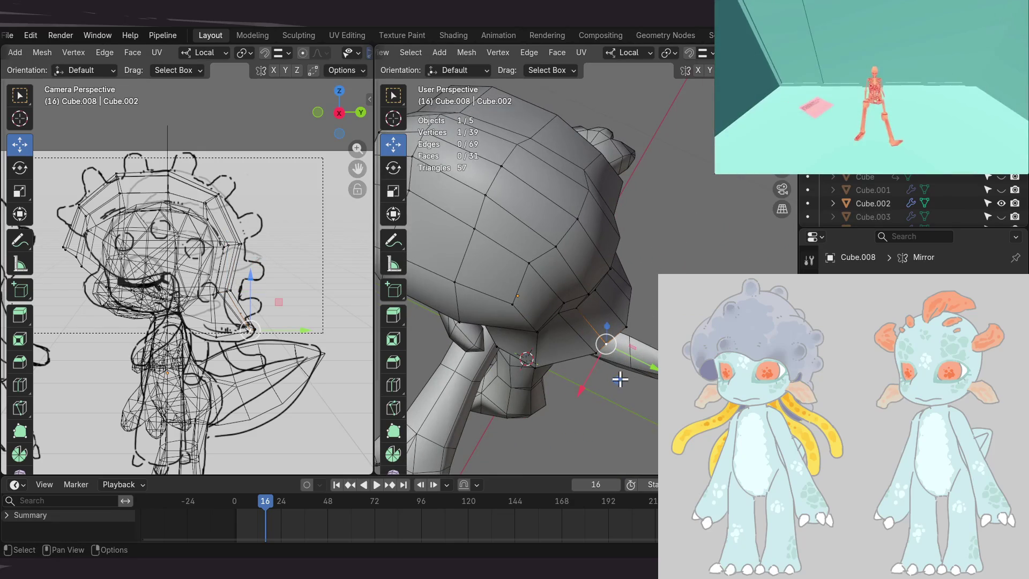
# - Raise an upper-edge vertex over several moves, then line up a straight side view
pyautogui.press('g')
pyautogui.click(635, 380)
pyautogui.moveTo(626, 368)
pyautogui.mouseDown(button='middle')
pyautogui.moveTo(590, 333)
pyautogui.moveTo(625, 329)
pyautogui.moveTo(616, 344)
pyautogui.moveTo(572, 358)
pyautogui.mouseUp(button='middle')
pyautogui.press('g')
pyautogui.click(576, 343)
pyautogui.moveTo(580, 322)
pyautogui.mouseDown(button='middle')
pyautogui.moveTo(631, 315)
pyautogui.moveTo(591, 322)
pyautogui.mouseUp(button='middle')
pyautogui.press('g')
pyautogui.click(557, 239)
pyautogui.moveTo(557, 238)
pyautogui.mouseDown(button='middle')
pyautogui.moveTo(616, 307)
pyautogui.moveTo(652, 211)
pyautogui.moveTo(680, 195)
pyautogui.moveTo(688, 194)
pyautogui.moveTo(669, 201)
pyautogui.moveTo(687, 202)
pyautogui.mouseUp(button='middle')
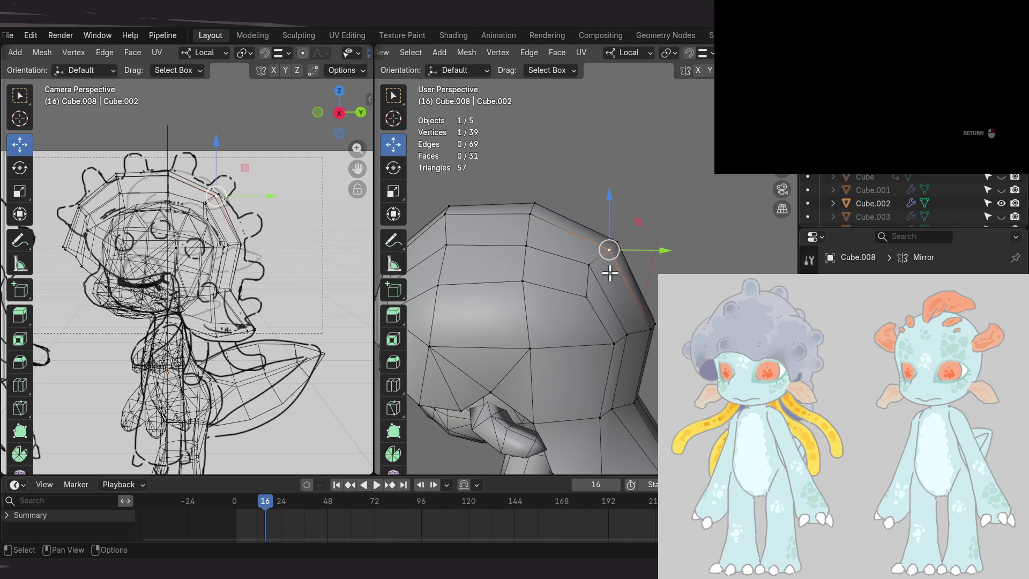
pyautogui.keyDown('alt'); pyautogui.moveTo(610, 273); pyautogui.dragTo(610, 273, button='middle'); pyautogui.keyUp('alt')
pyautogui.keyDown('shift'); pyautogui.moveTo(614, 236); pyautogui.dragTo(665, 231, button='middle'); pyautogui.keyUp('shift')
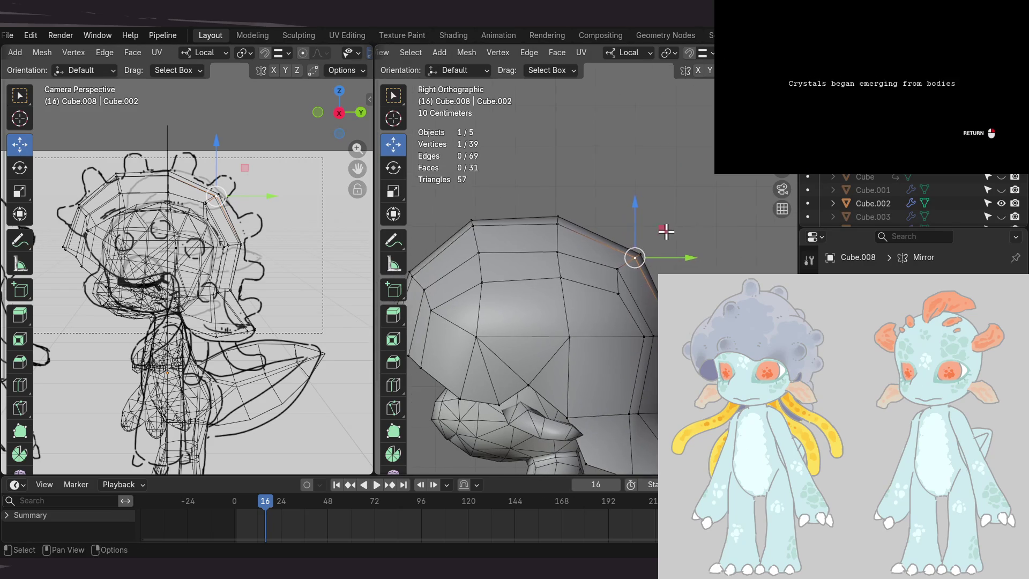
# - Lower one hair-cap vertex in the side view and reposition the next vertex
pyautogui.scroll(3, 560, 263)
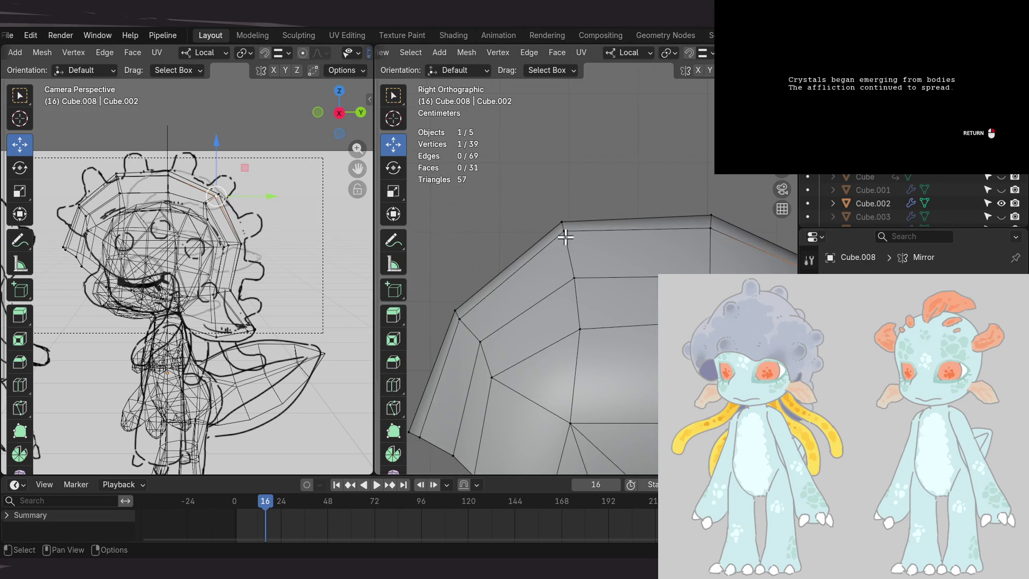
pyautogui.press('g')
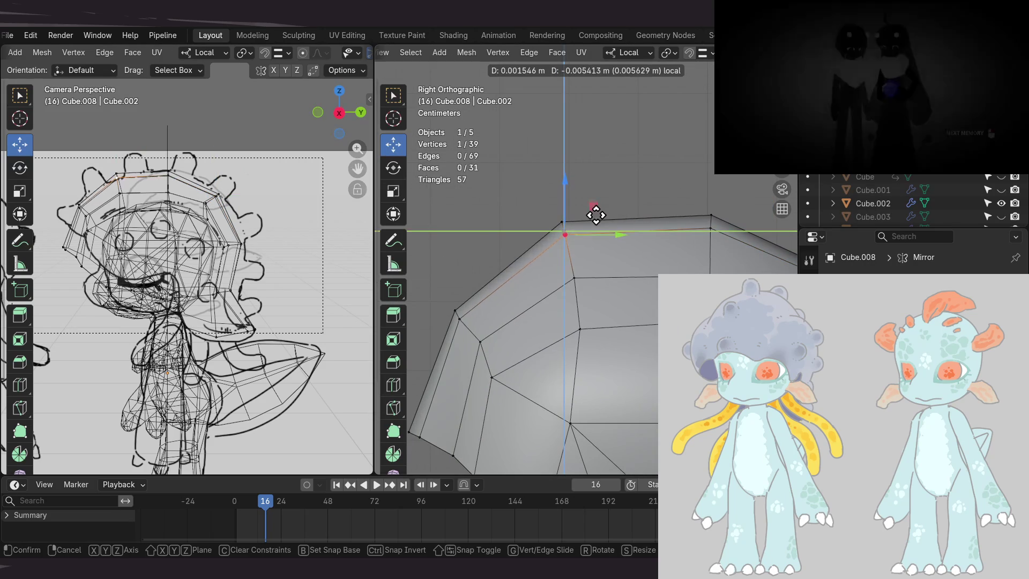
pyautogui.click(546, 263)
pyautogui.press('KP_Decimal')
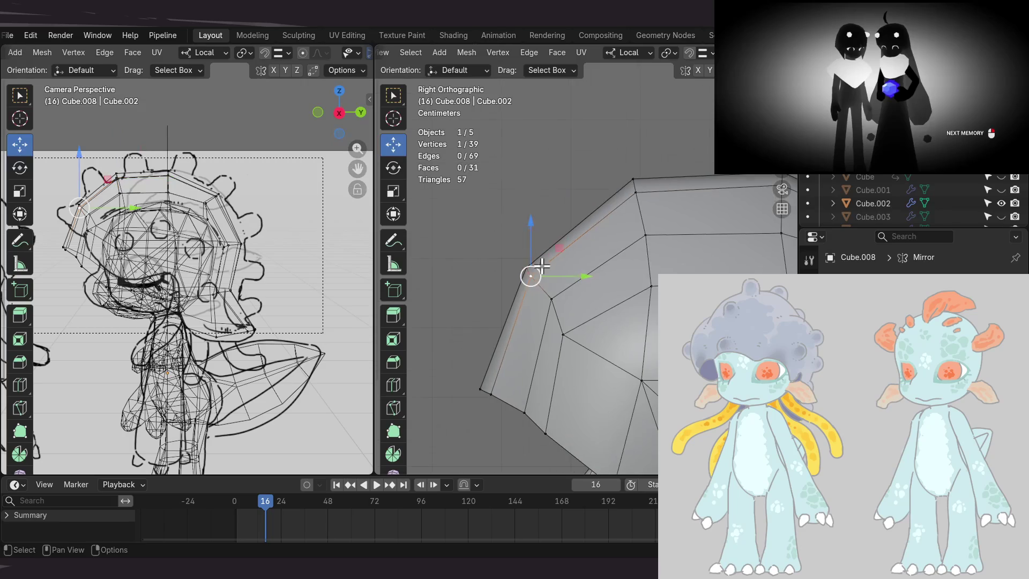
pyautogui.press('g')
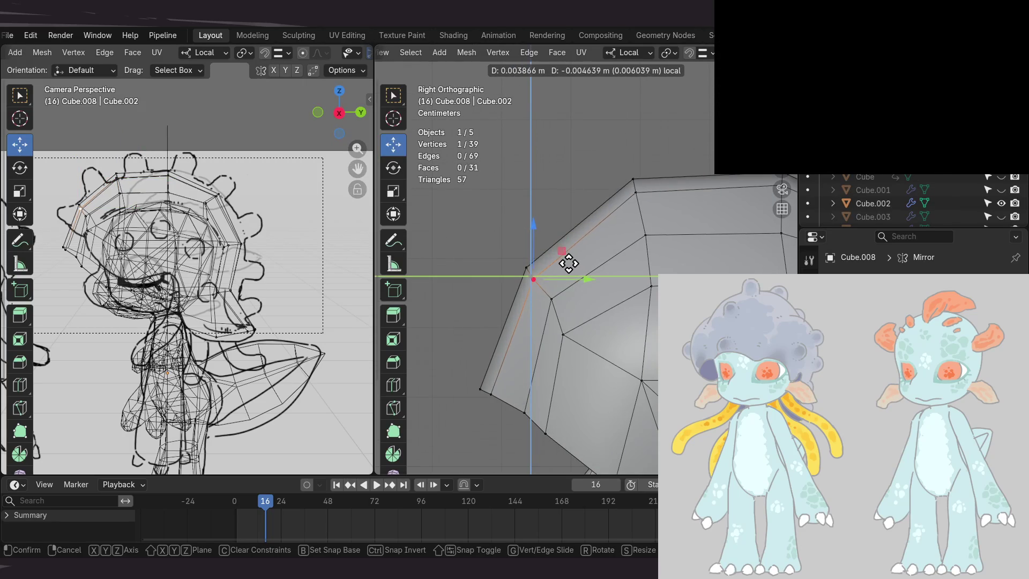
pyautogui.press('Return')
# - Nudge a cap vertex slightly upward in the side plane to follow the side sketch
pyautogui.scroll(-3, 599, 251)
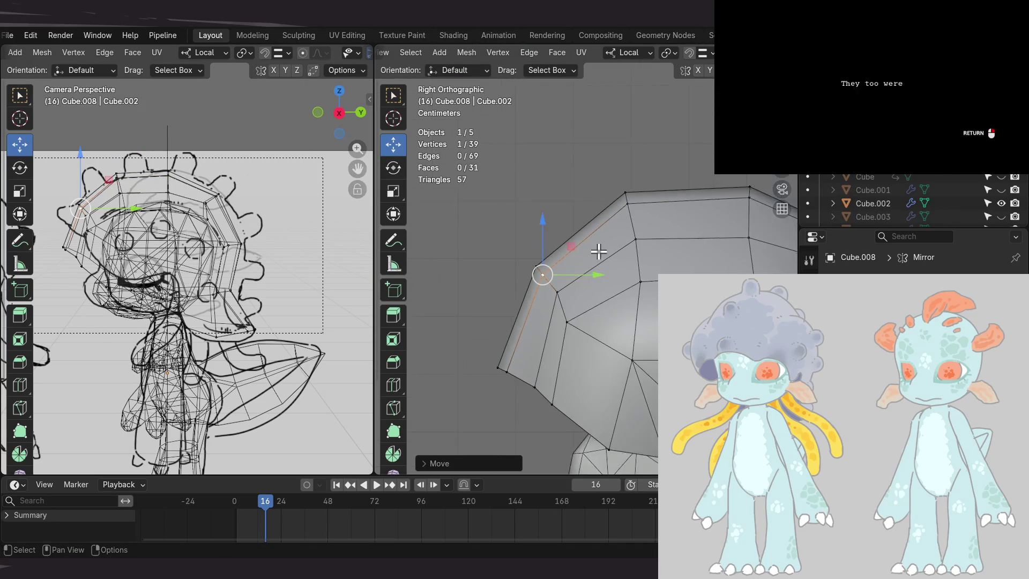
pyautogui.scroll(3, 631, 241)
pyautogui.keyDown('shift'); pyautogui.moveTo(649, 284); pyautogui.dragTo(628, 249, button='middle'); pyautogui.keyUp('shift')
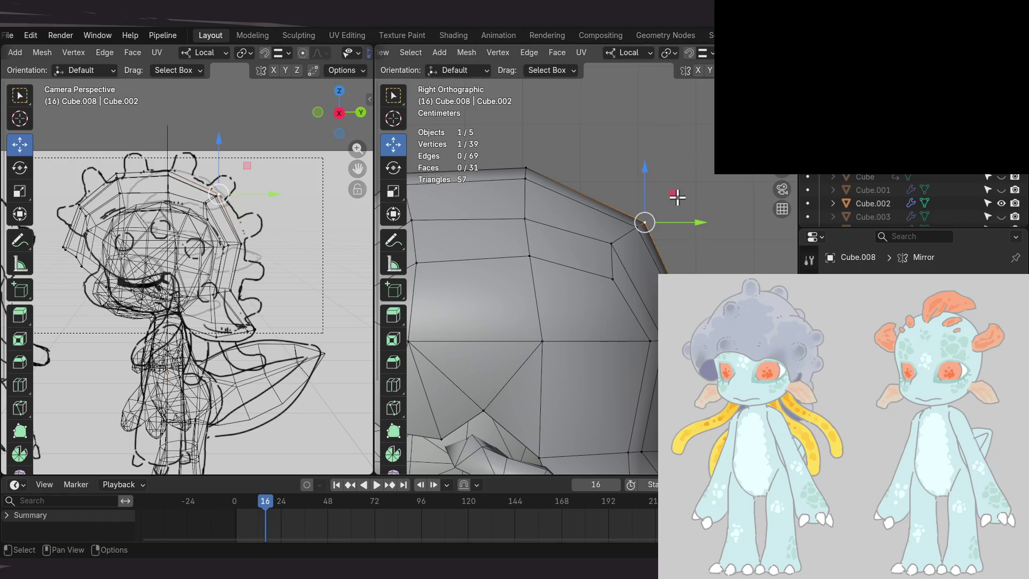
pyautogui.moveTo(673, 193); pyautogui.dragTo(670, 188)
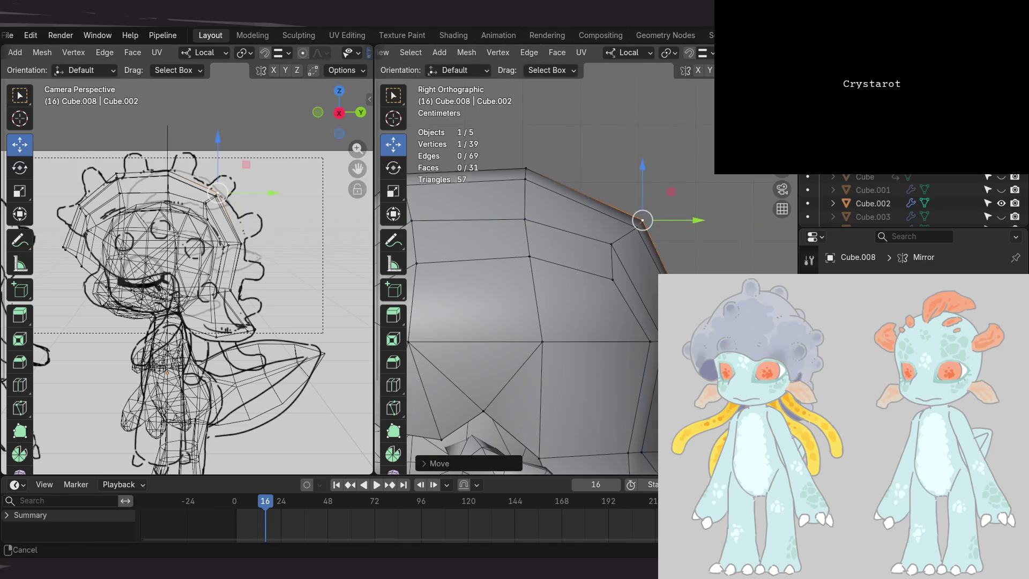
pyautogui.keyDown('shift'); pyautogui.moveTo(671, 188); pyautogui.dragTo(628, 152, button='middle'); pyautogui.keyUp('shift')
pyautogui.moveTo(692, 237); pyautogui.dragTo(683, 254, button='middle')
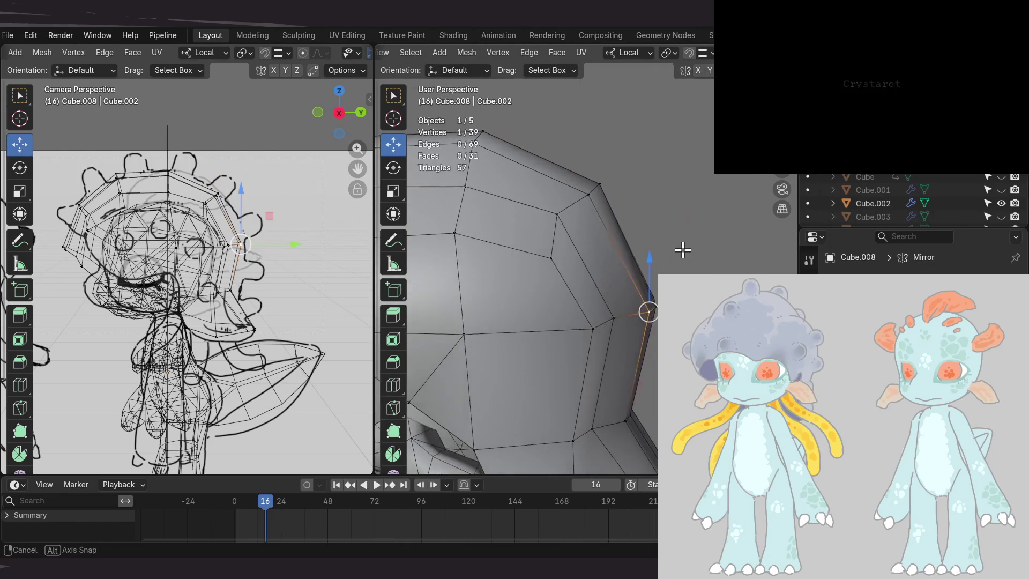
# - Shift and lower the selected cap vertex, including a move along Y, from perspective angles
pyautogui.moveTo(648, 310); pyautogui.dragTo(645, 311)
pyautogui.moveTo(645, 311)
pyautogui.mouseDown(button='middle')
pyautogui.moveTo(616, 336)
pyautogui.moveTo(635, 333)
pyautogui.moveTo(625, 340)
pyautogui.mouseUp(button='middle')
pyautogui.moveTo(625, 340); pyautogui.dragTo(652, 361)
pyautogui.moveTo(652, 361)
pyautogui.mouseDown(button='middle')
pyautogui.moveTo(620, 289)
pyautogui.moveTo(588, 315)
pyautogui.moveTo(588, 374)
pyautogui.mouseUp(button='middle')
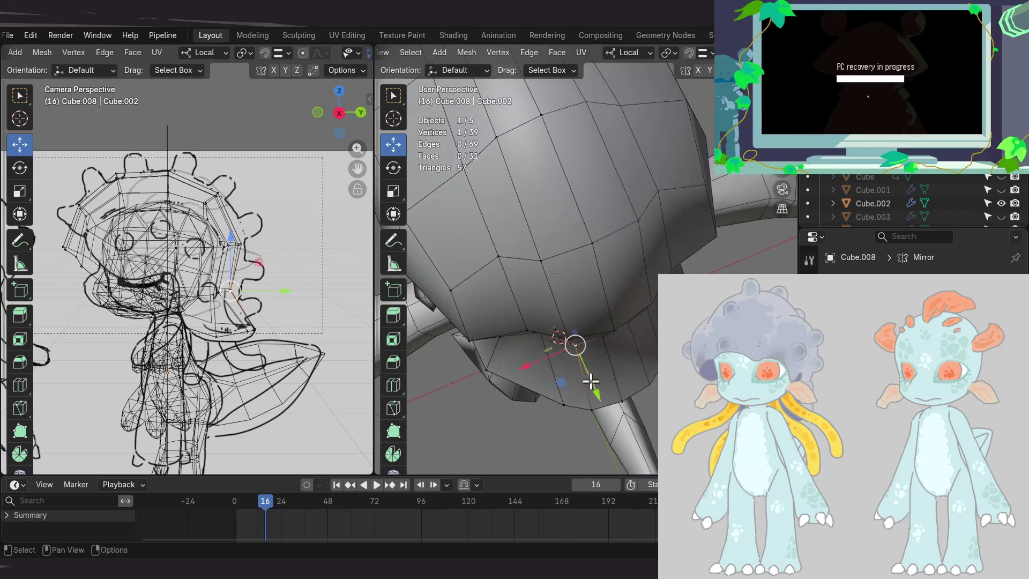
pyautogui.moveTo(584, 374); pyautogui.dragTo(587, 375)
pyautogui.moveTo(593, 356)
pyautogui.mouseDown(button='middle')
pyautogui.moveTo(673, 303)
pyautogui.moveTo(628, 316)
pyautogui.moveTo(596, 355)
pyautogui.moveTo(613, 328)
pyautogui.moveTo(600, 262)
pyautogui.moveTo(586, 257)
pyautogui.moveTo(535, 311)
pyautogui.moveTo(567, 272)
pyautogui.moveTo(566, 288)
pyautogui.mouseUp(button='middle')
# - Select another cap vertex and inspect the dome from around and above the head
pyautogui.click(535, 310)
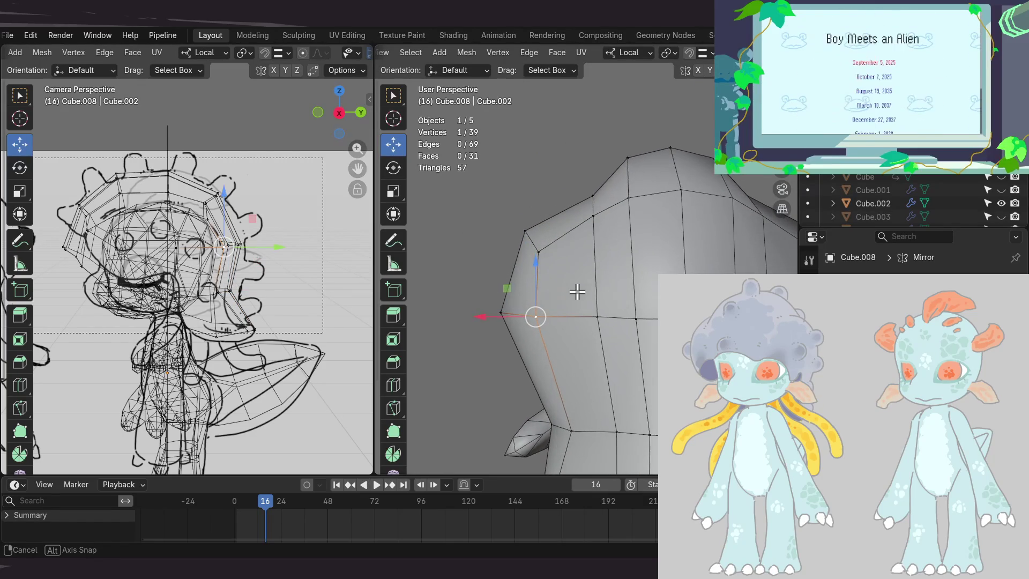
pyautogui.moveTo(605, 234)
pyautogui.mouseDown(button='middle')
pyautogui.moveTo(589, 322)
pyautogui.moveTo(593, 300)
pyautogui.moveTo(640, 277)
pyautogui.moveTo(670, 236)
pyautogui.moveTo(659, 248)
pyautogui.moveTo(648, 366)
pyautogui.mouseUp(button='middle')
pyautogui.moveTo(636, 302)
pyautogui.mouseDown(button='middle')
pyautogui.moveTo(714, 262)
pyautogui.moveTo(699, 255)
pyautogui.moveTo(645, 298)
pyautogui.moveTo(614, 281)
pyautogui.moveTo(599, 248)
pyautogui.moveTo(650, 325)
pyautogui.moveTo(638, 277)
pyautogui.mouseUp(button='middle')
pyautogui.scroll(-3, 618, 229)
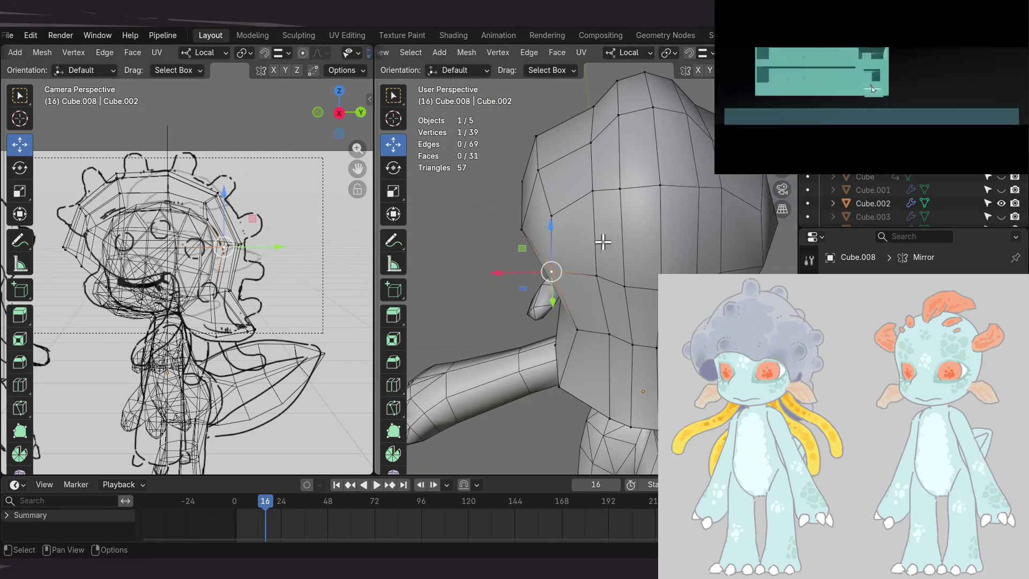
# - Insert a centred edge loop around the hair cap with Ctrl+R
pyautogui.hotkey('ctrl', 'r')
pyautogui.click(585, 219)
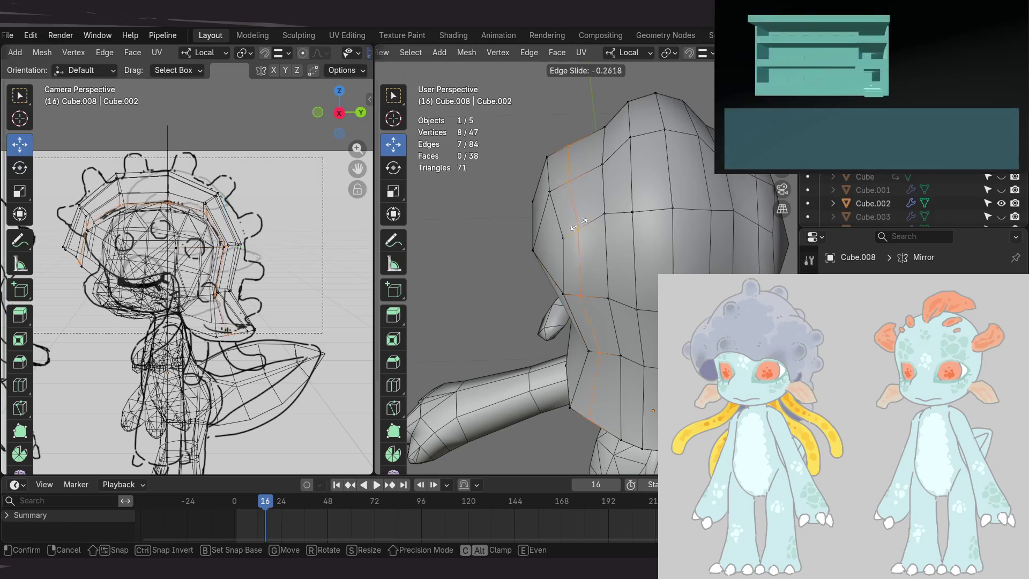
pyautogui.rightClick(585, 219)
pyautogui.moveTo(585, 219); pyautogui.dragTo(657, 236, button='middle')
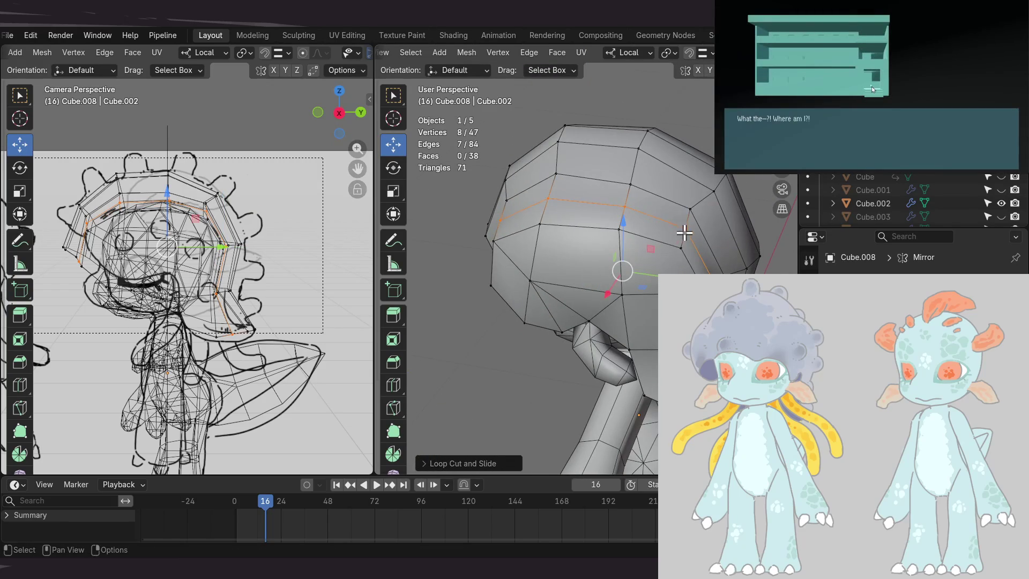
# - Select four vertices on the new edge loop
pyautogui.click(683, 233)
pyautogui.keyDown('shift'); pyautogui.click(625, 207); pyautogui.keyUp('shift')
pyautogui.keyDown('shift'); pyautogui.click(547, 200); pyautogui.keyUp('shift')
pyautogui.moveTo(548, 199)
pyautogui.mouseDown(button='middle')
pyautogui.moveTo(558, 229)
pyautogui.moveTo(592, 239)
pyautogui.moveTo(666, 192)
pyautogui.mouseUp(button='middle')
pyautogui.keyDown('shift'); pyautogui.click(532, 235); pyautogui.keyUp('shift')
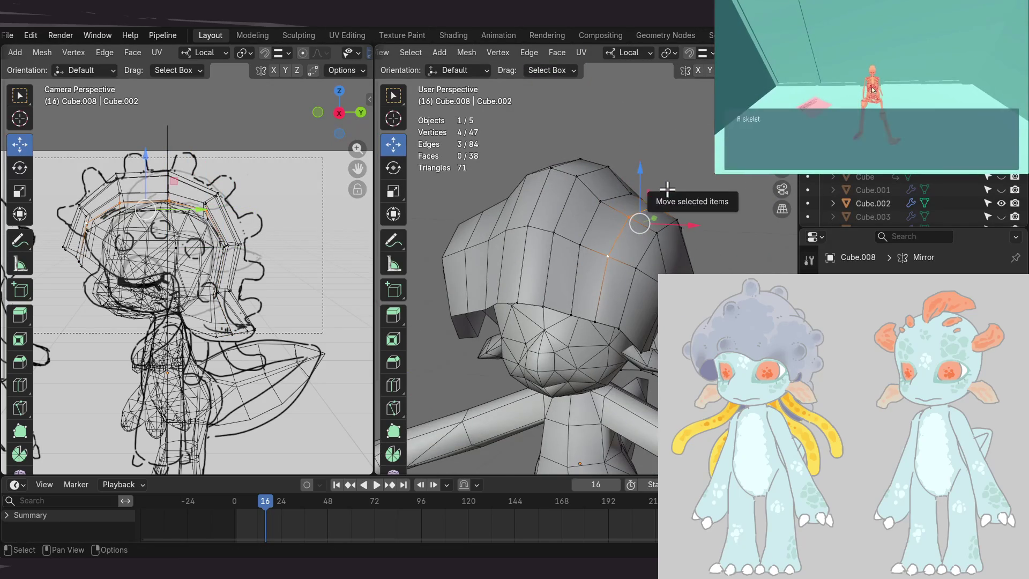
# - Raise the four selected loop vertices along Z in the front view
pyautogui.press('KP_1')
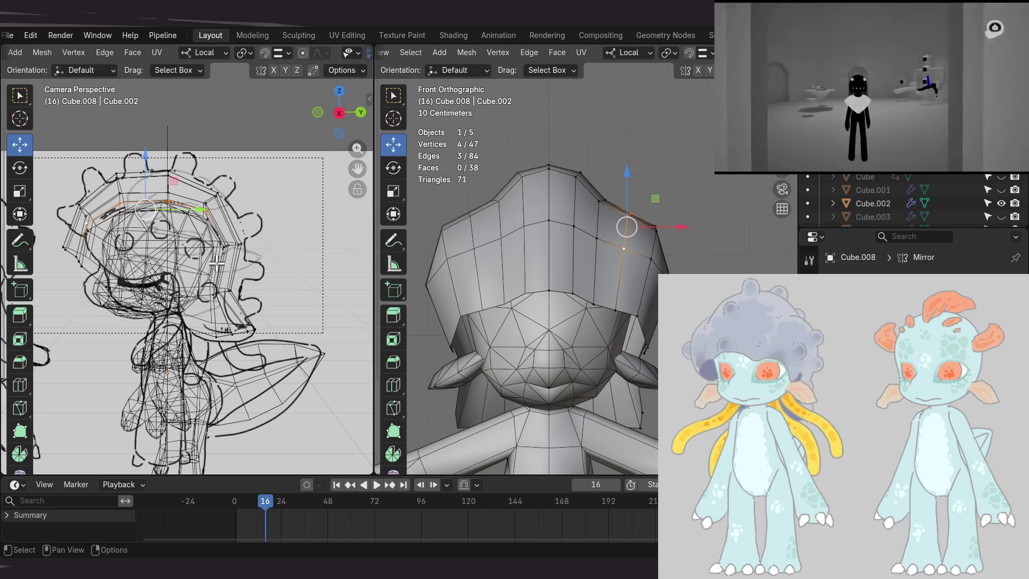
pyautogui.press('Left')
pyautogui.press('Left')
pyautogui.press('Left')
pyautogui.press('Left')
pyautogui.press('Left')
pyautogui.press('Left')
pyautogui.press('Right')
pyautogui.keyDown('ctrl'); pyautogui.moveTo(216, 262); pyautogui.dragTo(225, 289, button='middle'); pyautogui.keyUp('ctrl')
pyautogui.moveTo(636, 294)
pyautogui.keyDown('shift'); pyautogui.mouseDown(button='middle')
pyautogui.moveTo(632, 258)
pyautogui.moveTo(614, 235)
pyautogui.mouseUp(button='middle'); pyautogui.keyUp('shift')
pyautogui.moveTo(637, 201); pyautogui.dragTo(638, 181)
pyautogui.moveTo(639, 181)
pyautogui.mouseDown(button='middle')
pyautogui.moveTo(682, 228)
pyautogui.moveTo(627, 289)
pyautogui.moveTo(586, 240)
pyautogui.mouseUp(button='middle')
# - Move a lower-rim cap vertex along Y and orbit to check the rounded shape
pyautogui.scroll(-5, 526, 225)
pyautogui.moveTo(527, 225)
pyautogui.mouseDown(button='middle')
pyautogui.moveTo(615, 266)
pyautogui.moveTo(615, 324)
pyautogui.moveTo(605, 335)
pyautogui.mouseUp(button='middle')
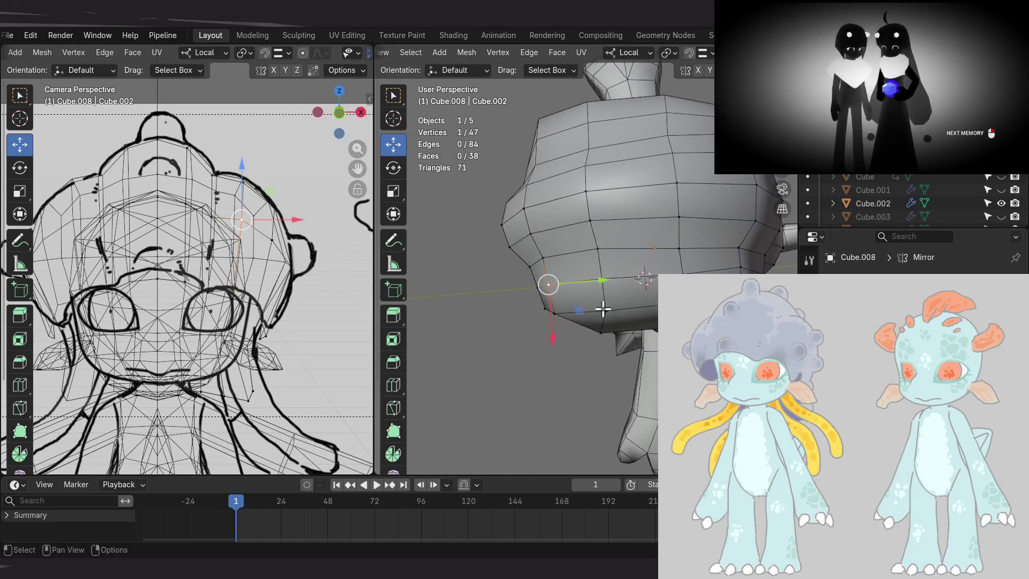
pyautogui.moveTo(596, 284); pyautogui.dragTo(589, 282)
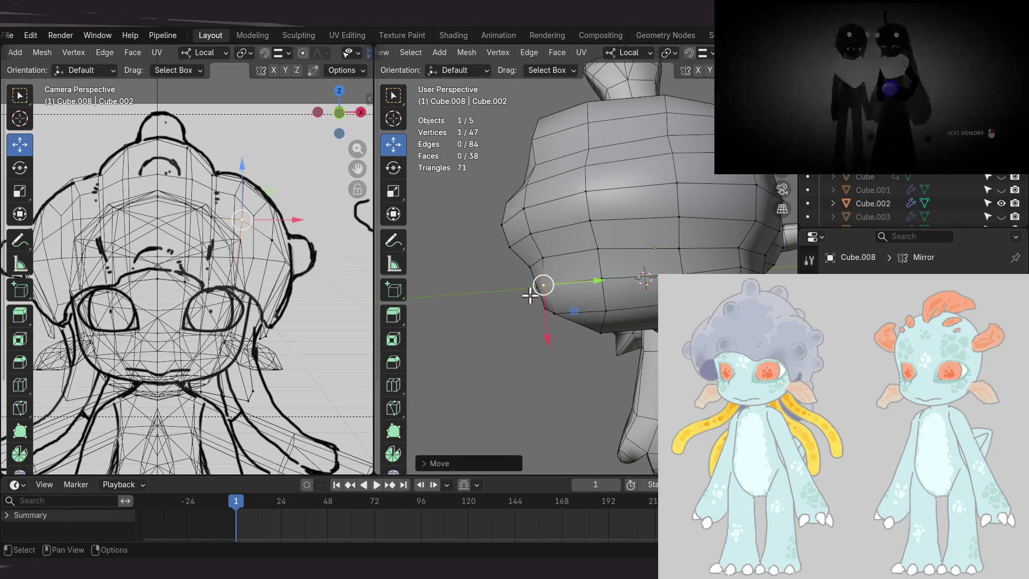
pyautogui.press('Return')
pyautogui.moveTo(592, 289); pyautogui.dragTo(588, 243, button='middle')
pyautogui.moveTo(598, 294); pyautogui.dragTo(622, 223, button='middle')
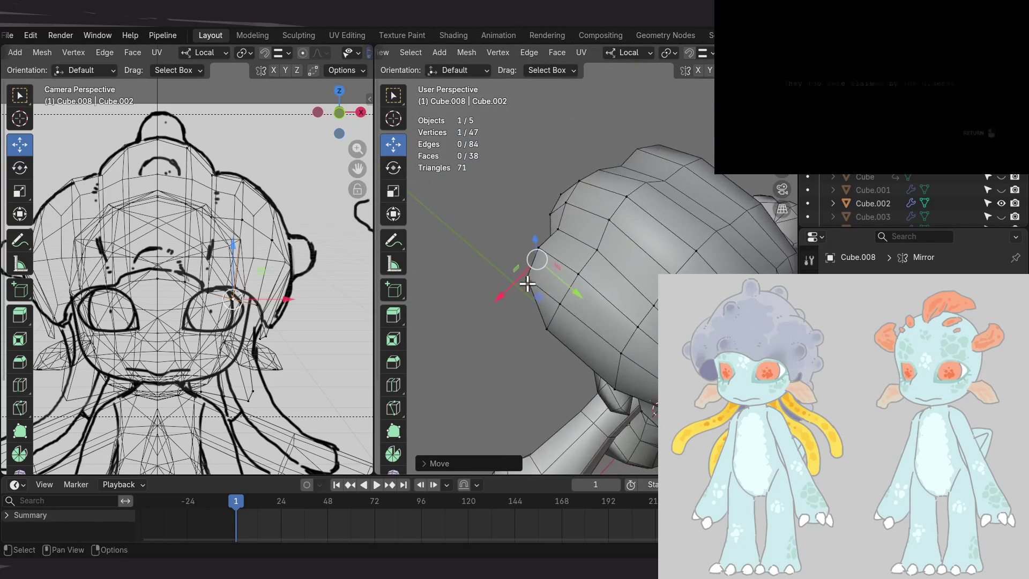
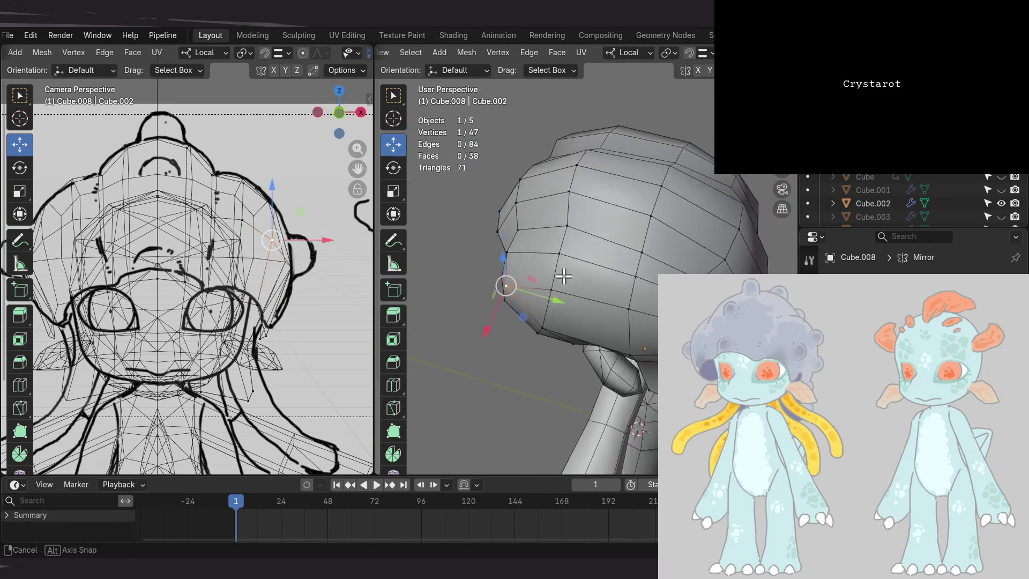
# - Shift the side hair vertex along Y and Vertex Slide it along its edge, then pick the next vertex
pyautogui.moveTo(616, 262); pyautogui.dragTo(608, 284)
pyautogui.moveTo(608, 284)
pyautogui.mouseDown(button='middle')
pyautogui.moveTo(523, 306)
pyautogui.moveTo(557, 291)
pyautogui.moveTo(561, 241)
pyautogui.moveTo(625, 278)
pyautogui.moveTo(614, 281)
pyautogui.moveTo(748, 248)
pyautogui.moveTo(746, 272)
pyautogui.moveTo(735, 205)
pyautogui.moveTo(728, 265)
pyautogui.mouseUp(button='middle')
pyautogui.hotkey('shift', 'v')
pyautogui.click(532, 333)
pyautogui.press('s')
pyautogui.press('Escape')
pyautogui.hotkey('shift', 'v')
pyautogui.click(563, 296)
pyautogui.click(547, 230)
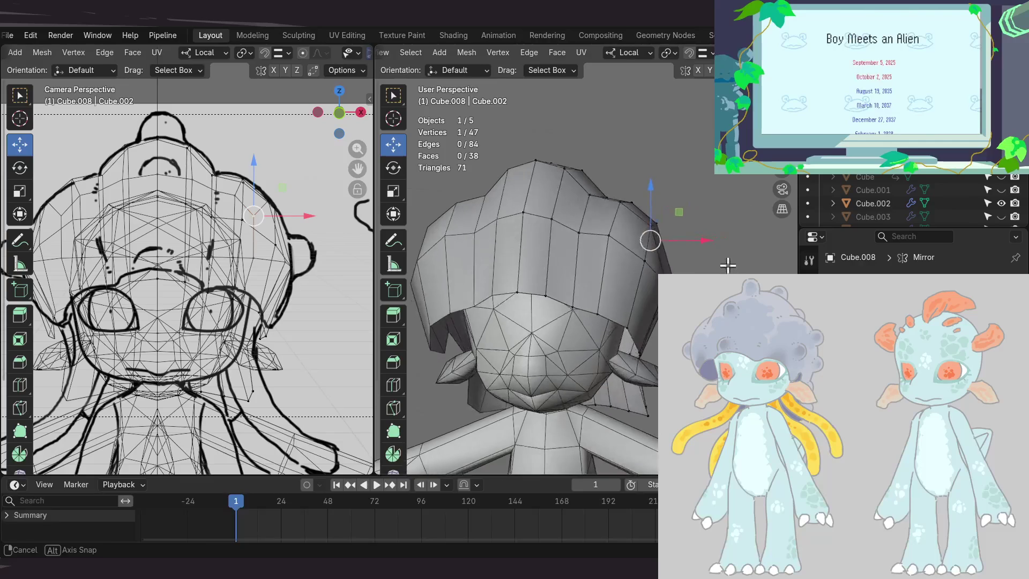
pyautogui.scroll(-5, 278, 294)
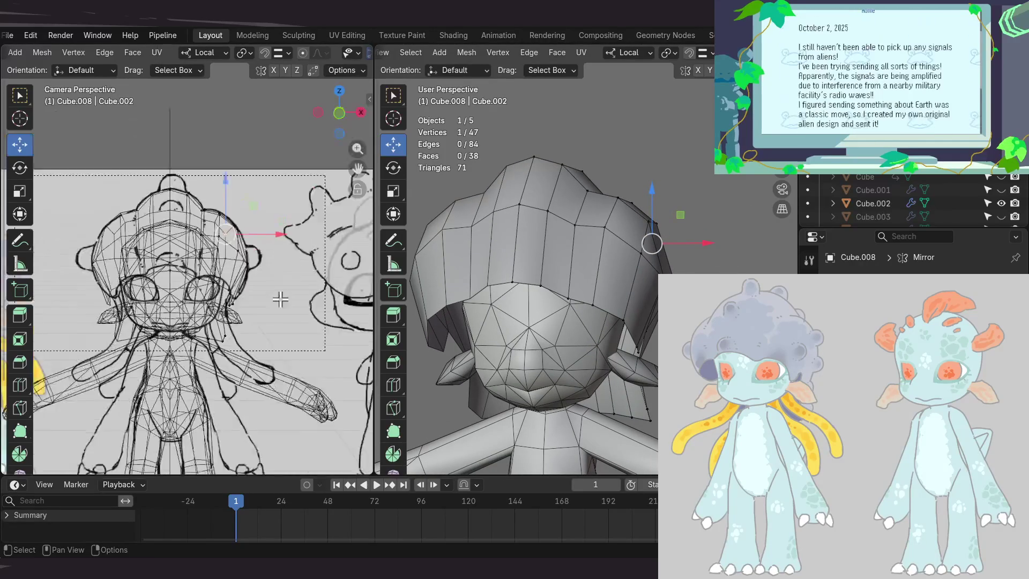
# - From a side angle, grab the selected side vertex of the hair into a tighter spot around the head
pyautogui.scroll(-6, 557, 289)
pyautogui.moveTo(616, 289)
pyautogui.mouseDown(button='middle')
pyautogui.moveTo(556, 288)
pyautogui.moveTo(596, 288)
pyautogui.mouseUp(button='middle')
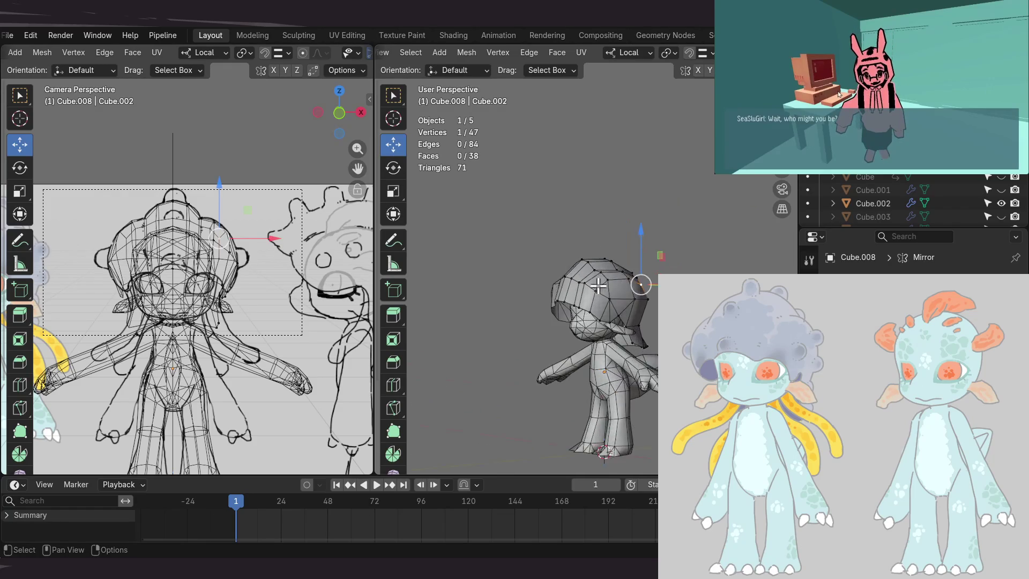
pyautogui.moveTo(577, 348)
pyautogui.mouseDown(button='middle')
pyautogui.moveTo(620, 267)
pyautogui.moveTo(618, 339)
pyautogui.moveTo(651, 279)
pyautogui.mouseUp(button='middle')
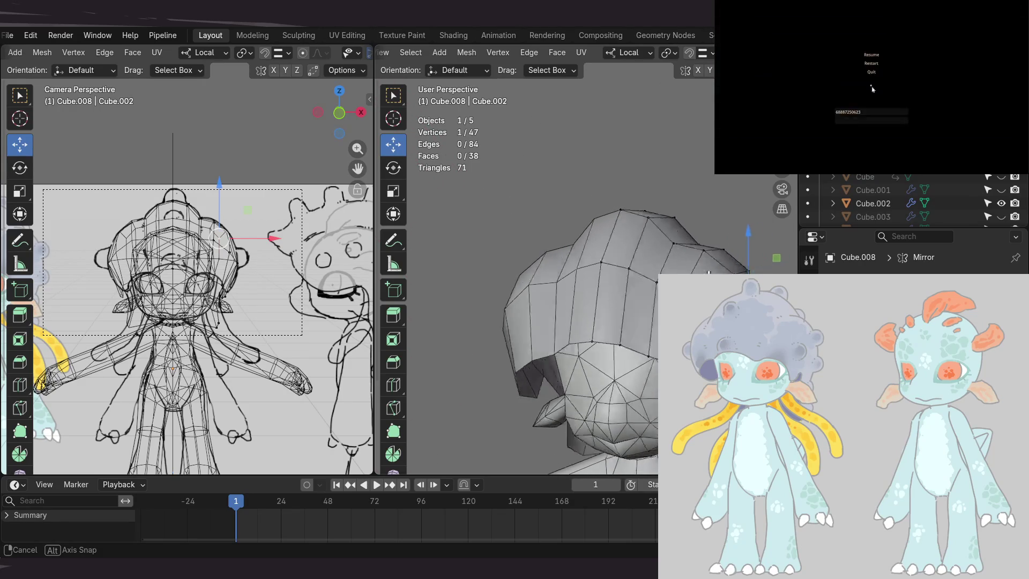
pyautogui.moveTo(650, 299); pyautogui.dragTo(634, 308, button='middle')
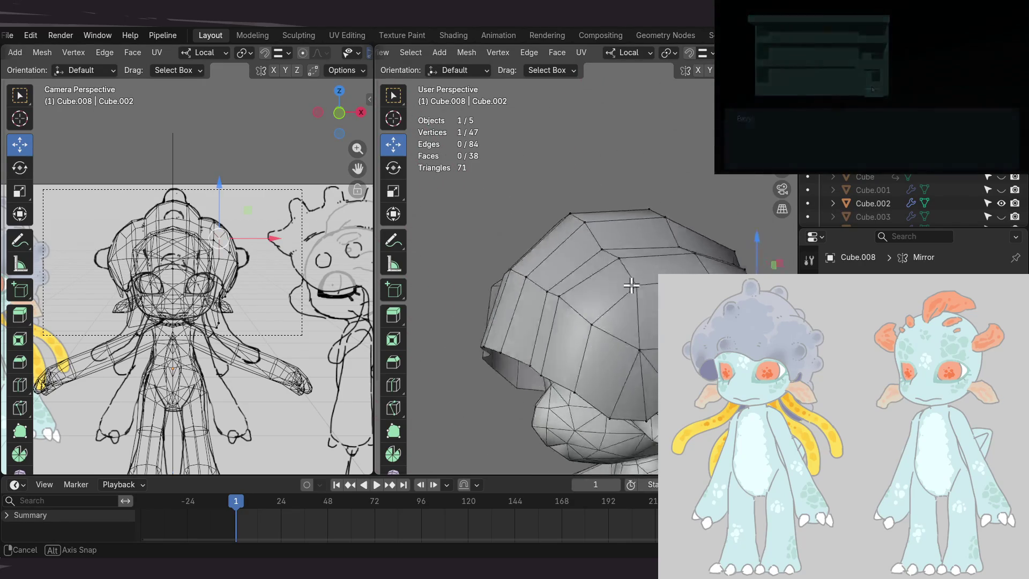
pyautogui.moveTo(593, 275)
pyautogui.mouseDown(button='middle')
pyautogui.moveTo(644, 282)
pyautogui.moveTo(625, 291)
pyautogui.moveTo(689, 253)
pyautogui.moveTo(616, 316)
pyautogui.moveTo(606, 356)
pyautogui.moveTo(615, 321)
pyautogui.moveTo(757, 270)
pyautogui.moveTo(655, 294)
pyautogui.mouseUp(button='middle')
pyautogui.press('g')
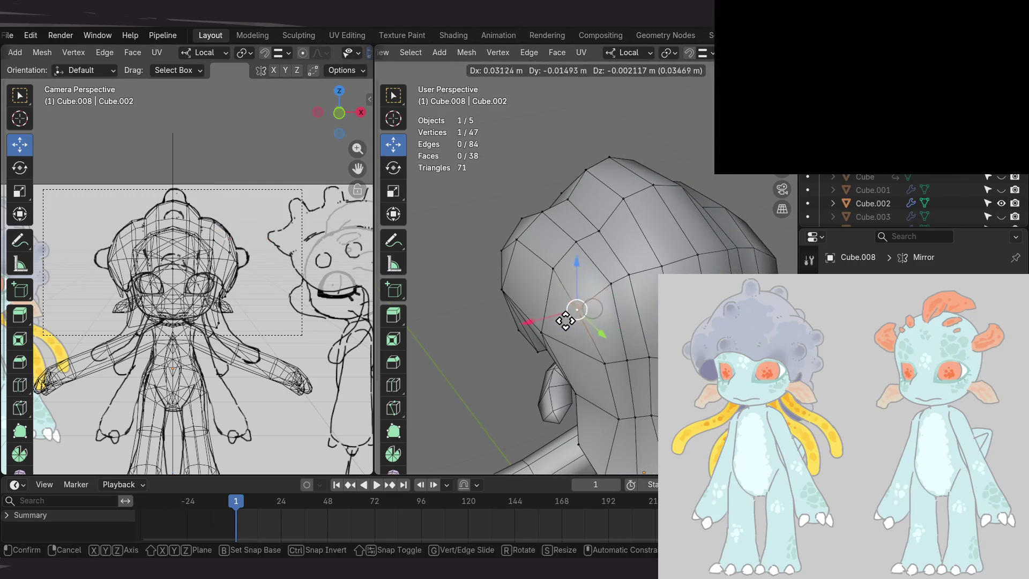
pyautogui.click(587, 326)
pyautogui.moveTo(588, 326)
pyautogui.mouseDown(button='middle')
pyautogui.moveTo(600, 364)
pyautogui.moveTo(649, 287)
pyautogui.mouseUp(button='middle')
pyautogui.scroll(-3, 221, 292)
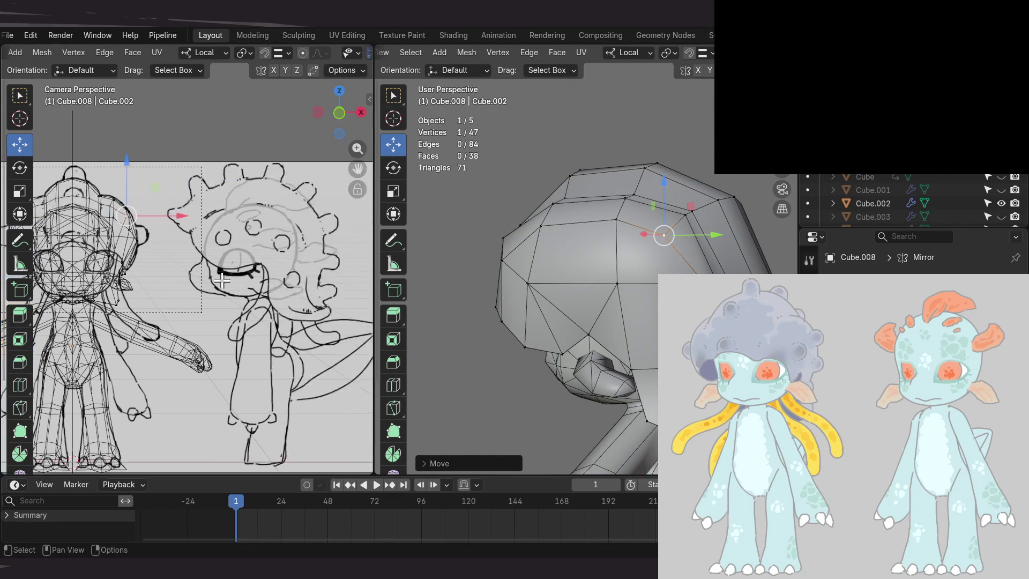
# - Play to frame 16's side-camera view, zoom on the head, and hide PTA_mdl_hair
pyautogui.press('space')
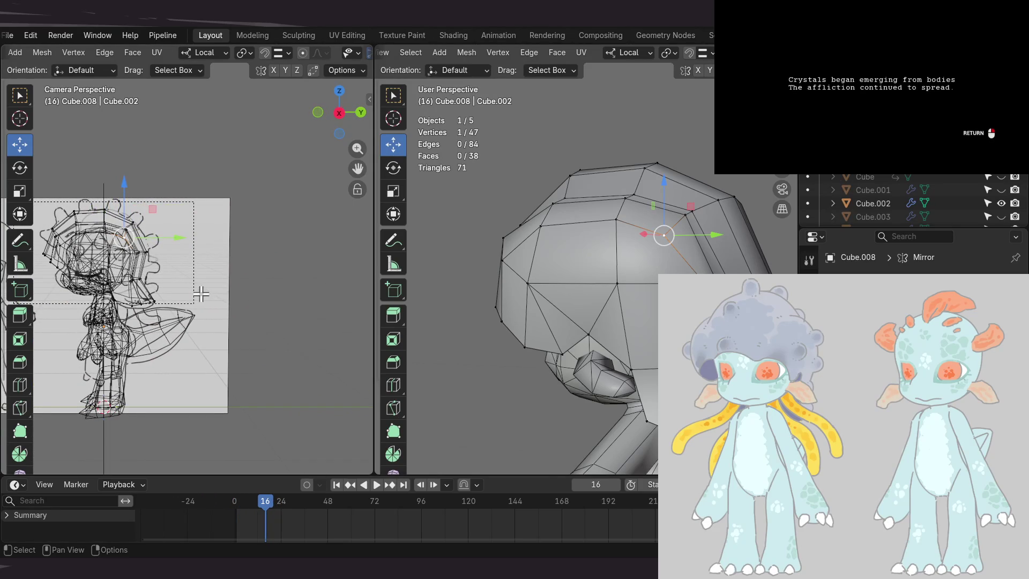
pyautogui.scroll(-3, 252, 303)
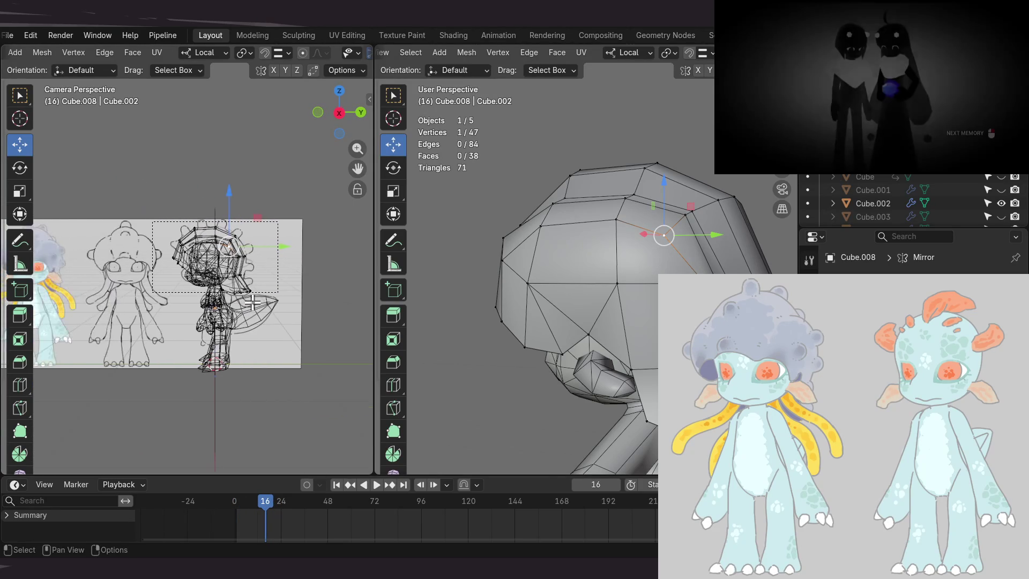
pyautogui.scroll(8, 251, 304)
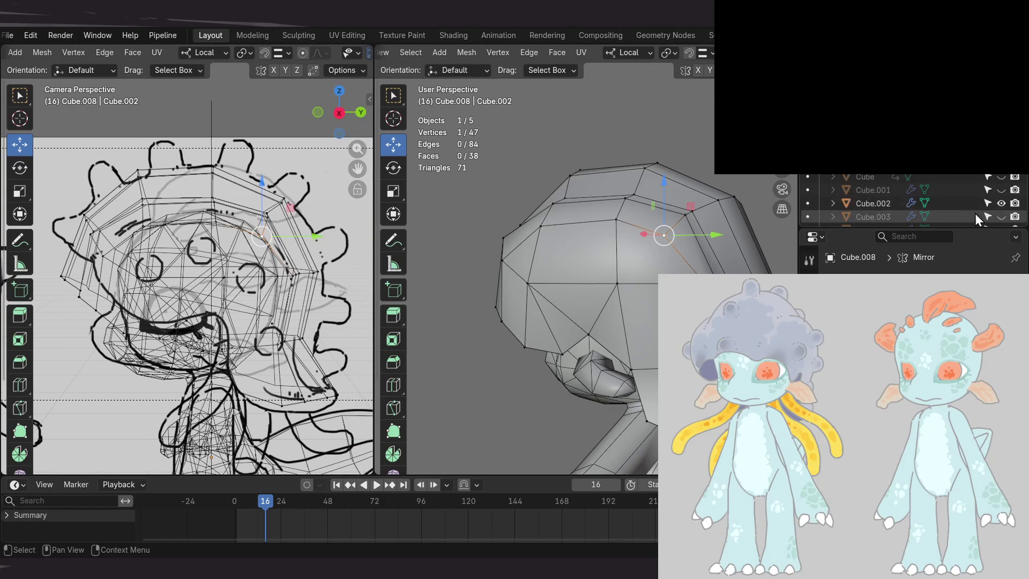
pyautogui.scroll(-5, 943, 189)
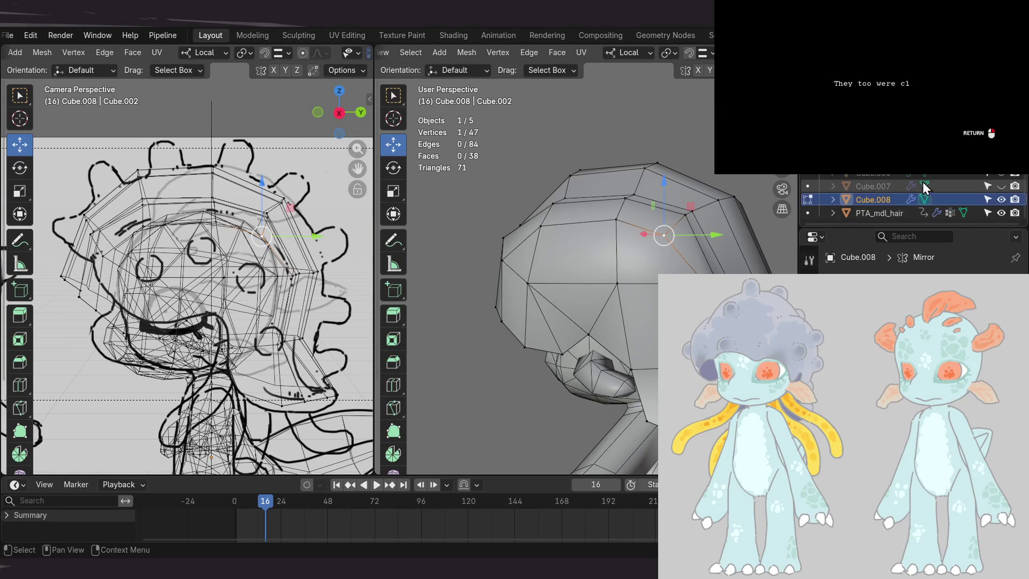
pyautogui.click(1001, 212)
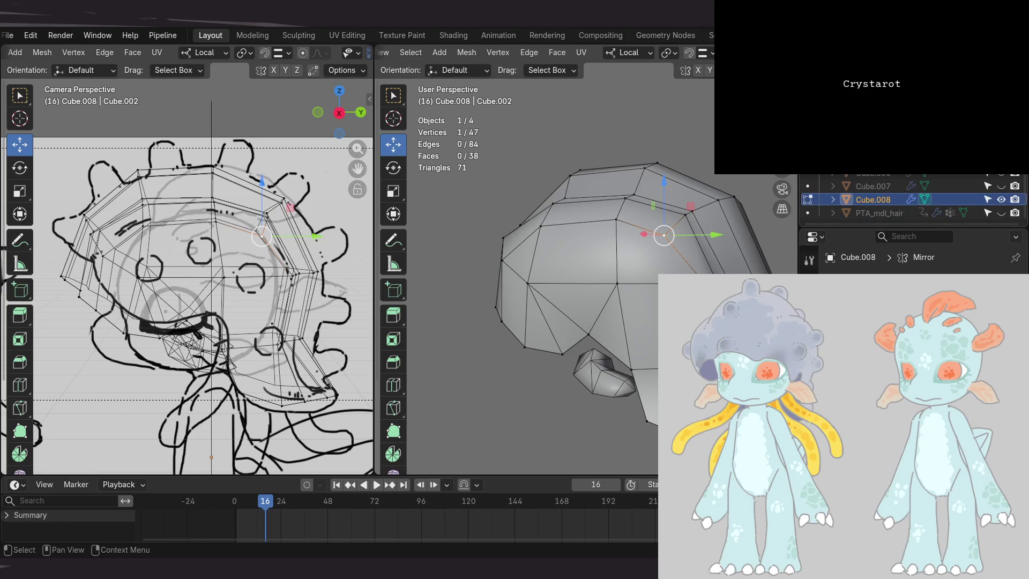
# - Move a lower-edge vertex near the nape along Y to follow the side drawing
pyautogui.moveTo(714, 279)
pyautogui.keyDown('shift'); pyautogui.mouseDown(button='middle')
pyautogui.moveTo(592, 262)
pyautogui.moveTo(699, 265)
pyautogui.moveTo(670, 199)
pyautogui.moveTo(674, 164)
pyautogui.mouseUp(button='middle'); pyautogui.keyUp('shift')
pyautogui.click(665, 271)
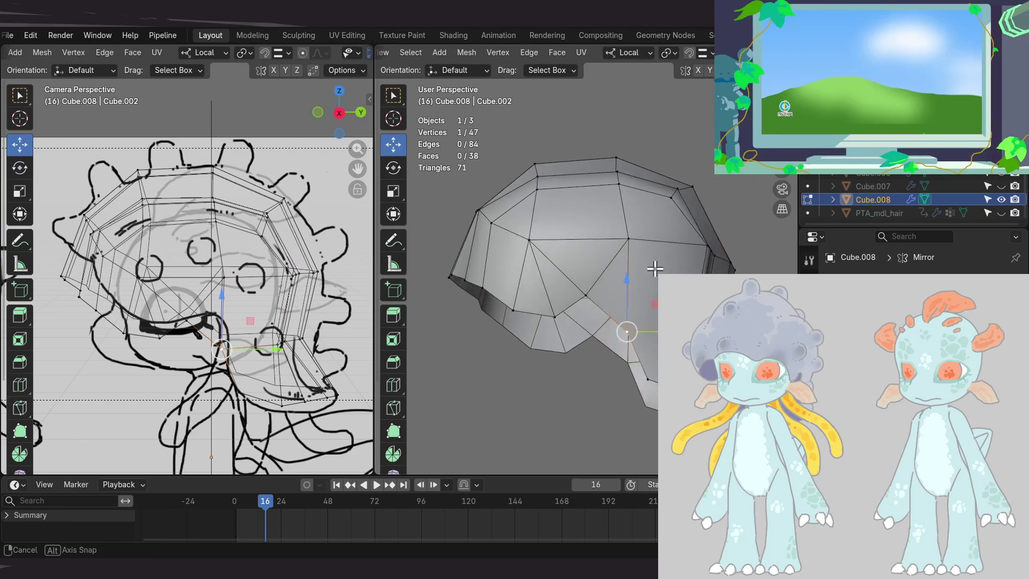
pyautogui.moveTo(655, 269); pyautogui.dragTo(658, 277, button='middle')
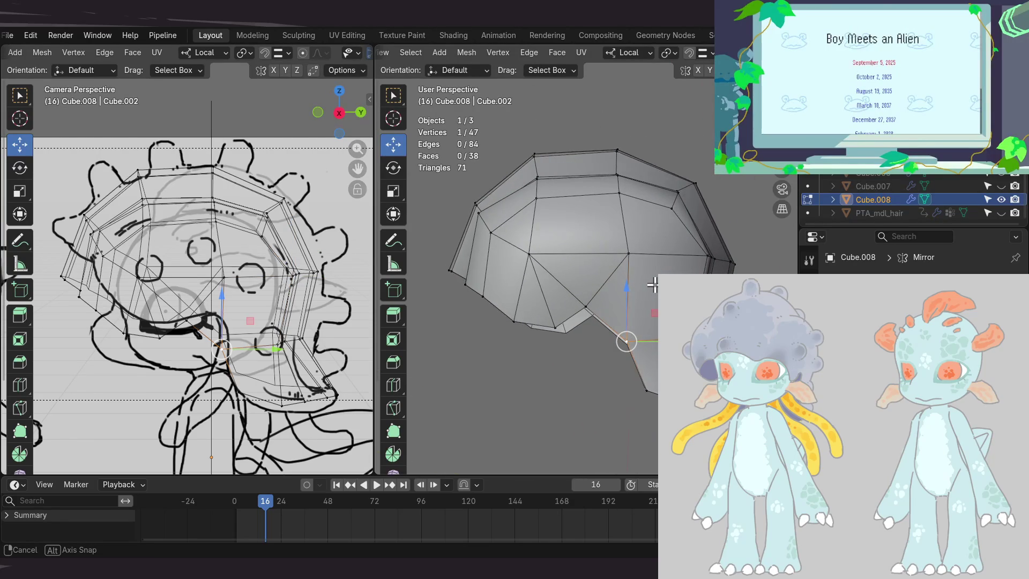
pyautogui.moveTo(584, 294)
pyautogui.mouseDown(button='middle')
pyautogui.moveTo(681, 273)
pyautogui.moveTo(644, 280)
pyautogui.mouseUp(button='middle')
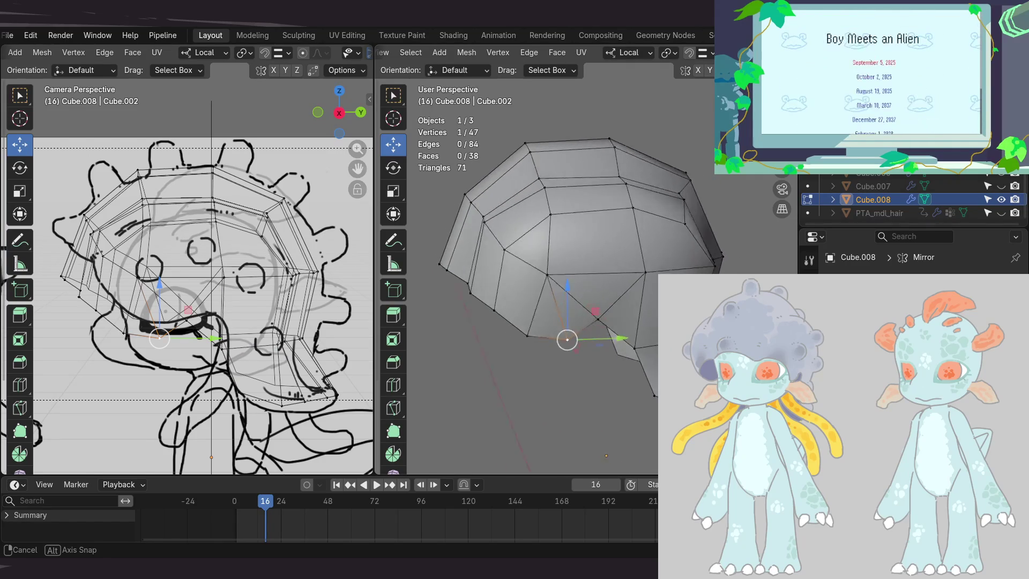
pyautogui.click(531, 331)
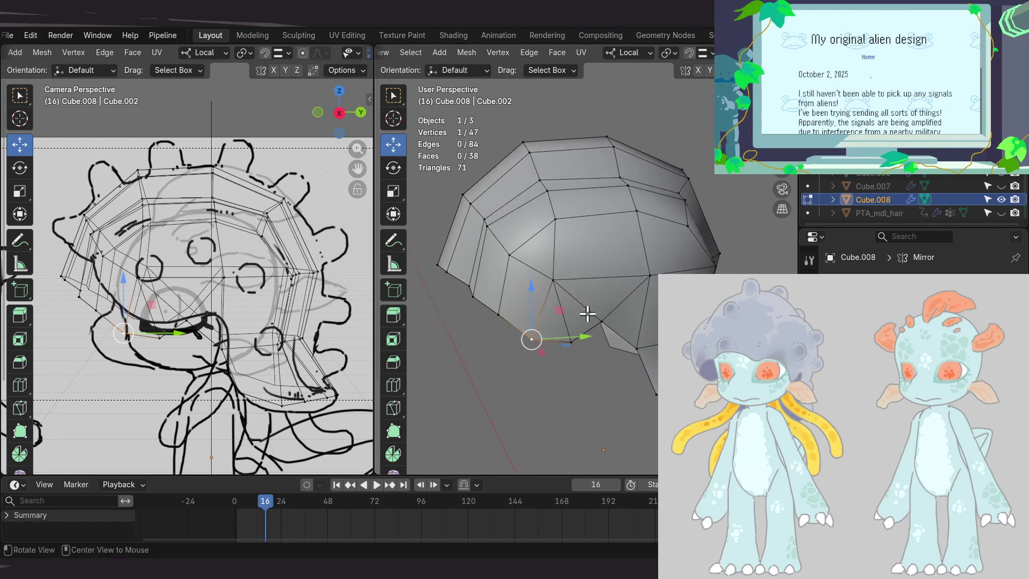
pyautogui.moveTo(587, 336); pyautogui.dragTo(587, 336)
pyautogui.moveTo(588, 335)
pyautogui.mouseDown(button='middle')
pyautogui.moveTo(604, 305)
pyautogui.moveTo(573, 339)
pyautogui.moveTo(521, 351)
pyautogui.mouseUp(button='middle')
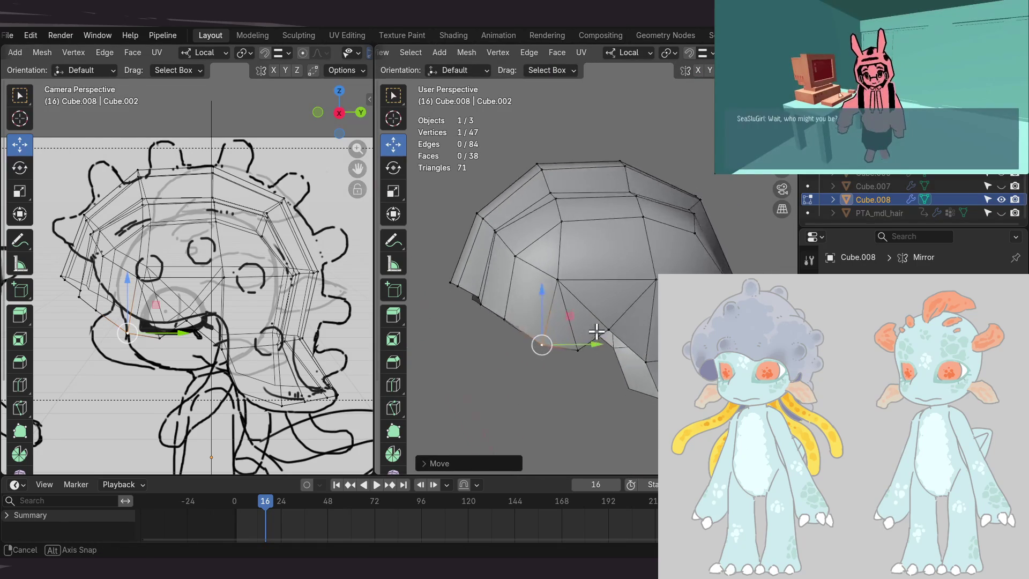
pyautogui.moveTo(564, 307)
pyautogui.mouseDown(button='middle')
pyautogui.moveTo(565, 326)
pyautogui.moveTo(625, 306)
pyautogui.moveTo(615, 310)
pyautogui.moveTo(645, 310)
pyautogui.moveTo(634, 300)
pyautogui.moveTo(590, 344)
pyautogui.moveTo(623, 347)
pyautogui.mouseUp(button='middle')
# - Reposition the lower-back vertex with planar moves and nudges to match the sketched head outline
pyautogui.click(589, 345)
pyautogui.moveTo(617, 358); pyautogui.dragTo(588, 367)
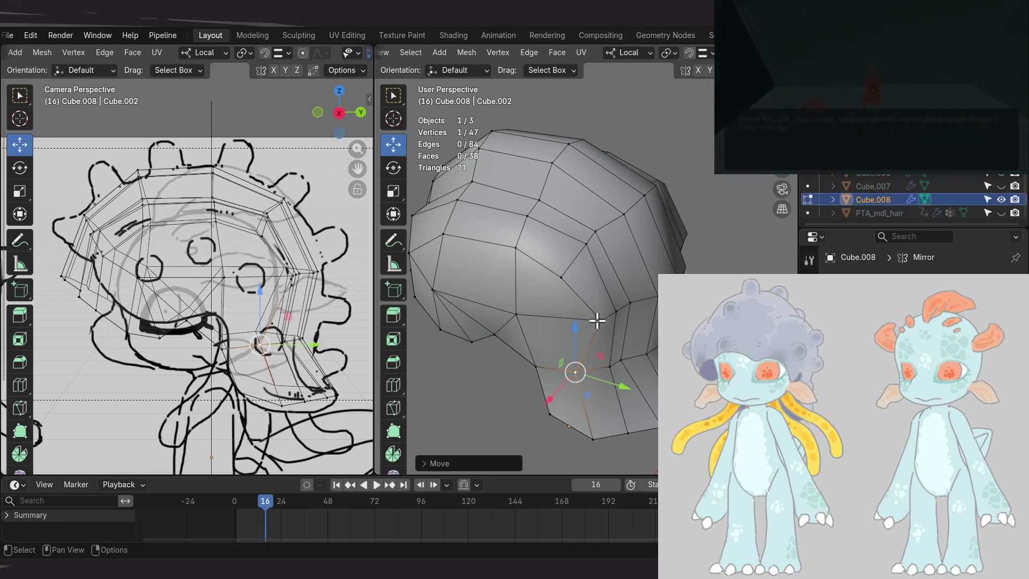
pyautogui.hotkey('ctrl', 'z')
pyautogui.moveTo(597, 321)
pyautogui.mouseDown(button='middle')
pyautogui.moveTo(616, 343)
pyautogui.moveTo(632, 333)
pyautogui.mouseUp(button='middle')
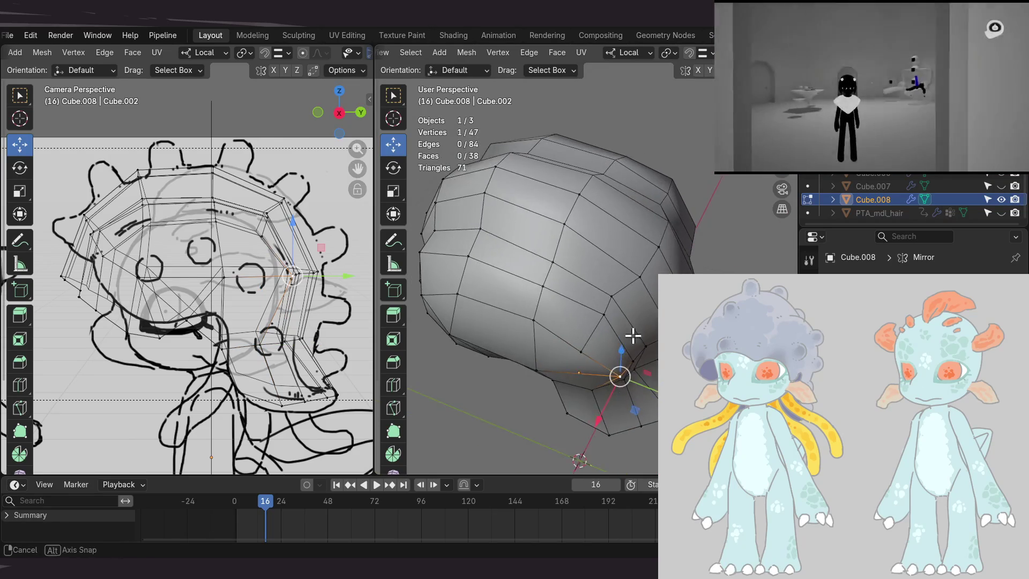
pyautogui.moveTo(634, 410); pyautogui.dragTo(598, 407)
pyautogui.moveTo(605, 370)
pyautogui.mouseDown(button='middle')
pyautogui.moveTo(649, 334)
pyautogui.moveTo(582, 300)
pyautogui.moveTo(627, 310)
pyautogui.mouseUp(button='middle')
pyautogui.moveTo(551, 327)
pyautogui.mouseDown()
pyautogui.moveTo(557, 313)
pyautogui.moveTo(568, 317)
pyautogui.mouseUp()
pyautogui.moveTo(588, 333)
pyautogui.mouseDown(button='middle')
pyautogui.moveTo(635, 320)
pyautogui.moveTo(628, 289)
pyautogui.mouseUp(button='middle')
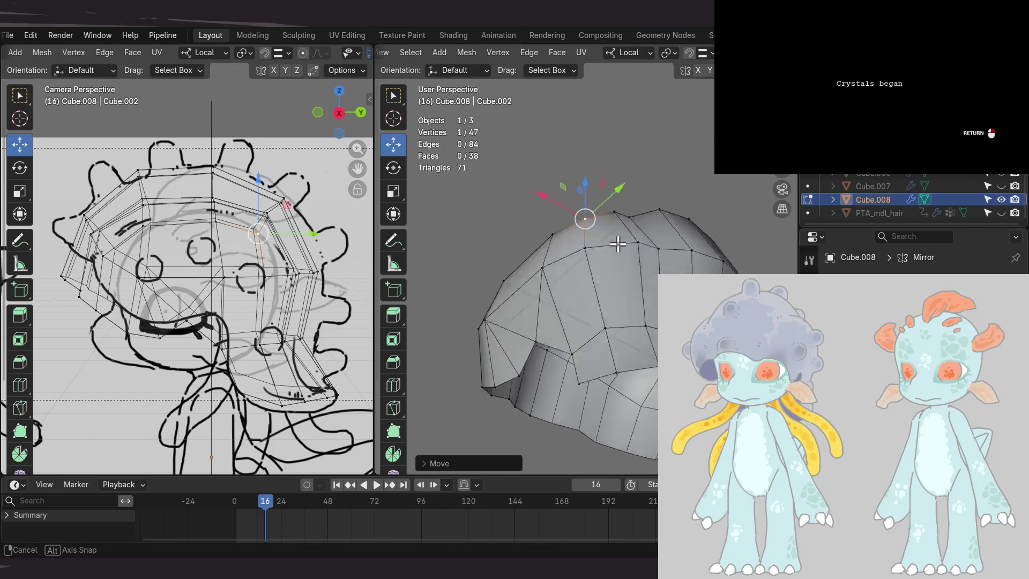
pyautogui.moveTo(641, 333)
pyautogui.mouseDown(button='middle')
pyautogui.moveTo(579, 301)
pyautogui.moveTo(635, 307)
pyautogui.moveTo(626, 326)
pyautogui.mouseUp(button='middle')
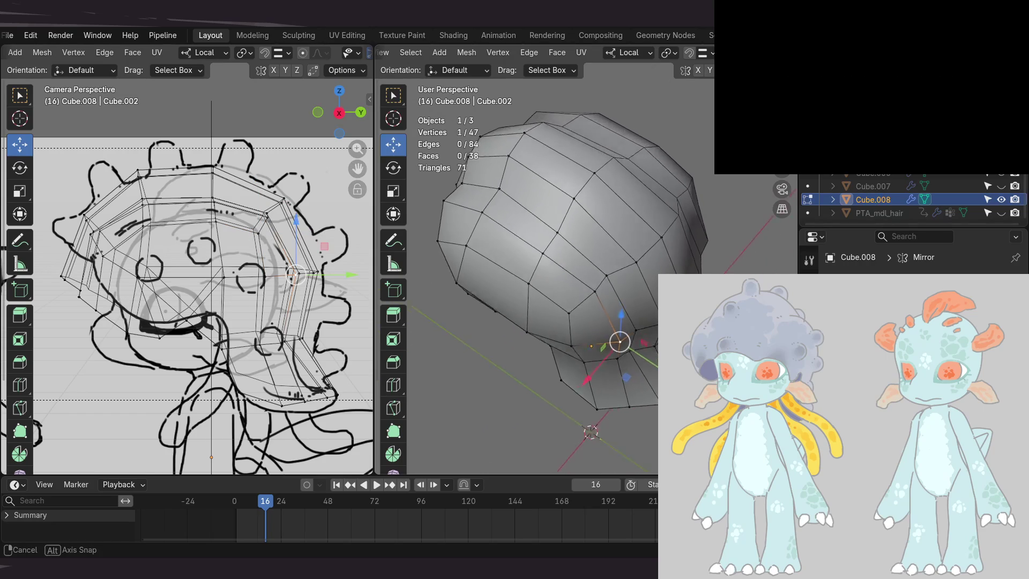
pyautogui.press('g')
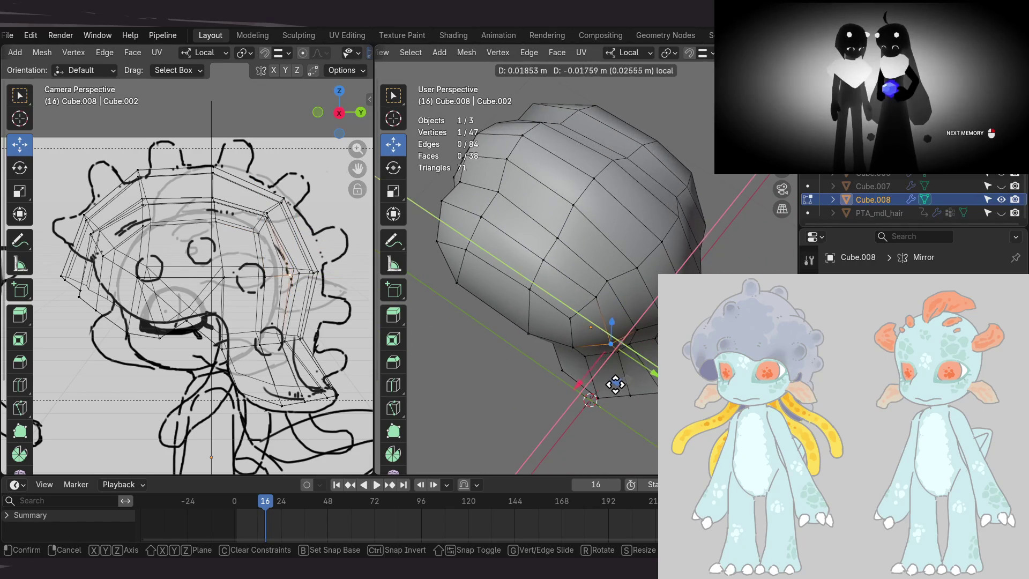
pyautogui.click(615, 386)
pyautogui.moveTo(615, 386)
pyautogui.mouseDown(button='middle')
pyautogui.moveTo(621, 327)
pyautogui.moveTo(598, 293)
pyautogui.mouseUp(button='middle')
# - Grab another side vertex and move it on the horizontal plane along the lower back edge
pyautogui.click(599, 282)
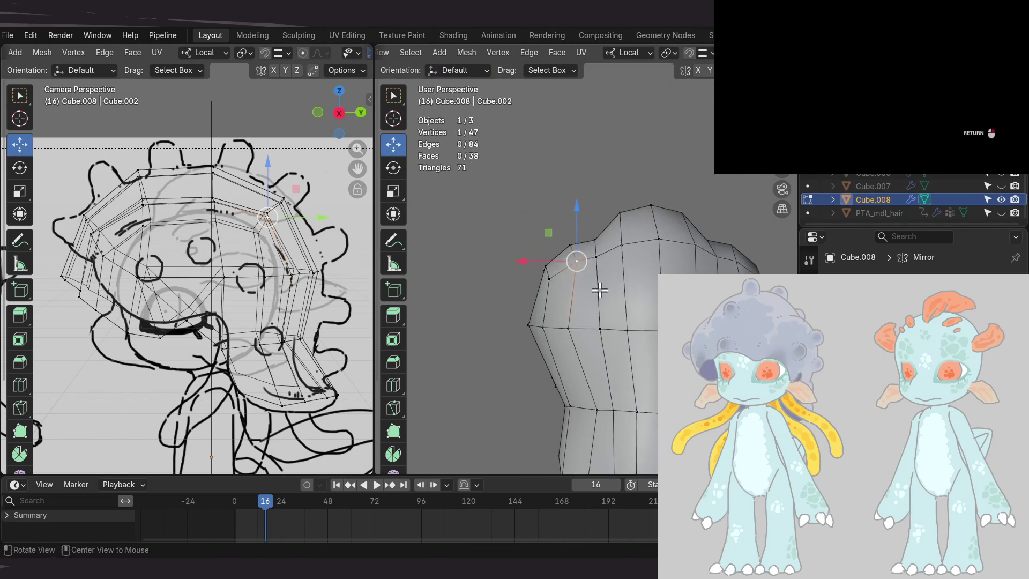
pyautogui.press('g')
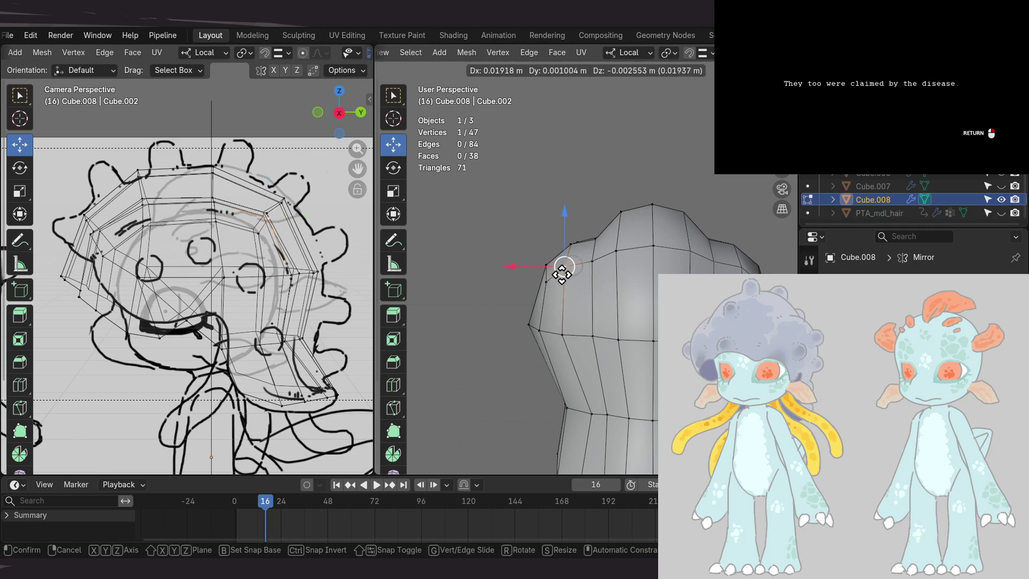
pyautogui.click(562, 273)
pyautogui.moveTo(563, 273)
pyautogui.mouseDown(button='middle')
pyautogui.moveTo(637, 311)
pyautogui.moveTo(609, 302)
pyautogui.moveTo(634, 320)
pyautogui.moveTo(621, 332)
pyautogui.moveTo(636, 334)
pyautogui.moveTo(596, 275)
pyautogui.mouseUp(button='middle')
pyautogui.moveTo(607, 322); pyautogui.dragTo(625, 338, button='middle')
pyautogui.moveTo(586, 374); pyautogui.dragTo(576, 384)
pyautogui.click(576, 384)
pyautogui.moveTo(576, 384)
pyautogui.mouseDown(button='middle')
pyautogui.moveTo(580, 315)
pyautogui.moveTo(603, 286)
pyautogui.mouseUp(button='middle')
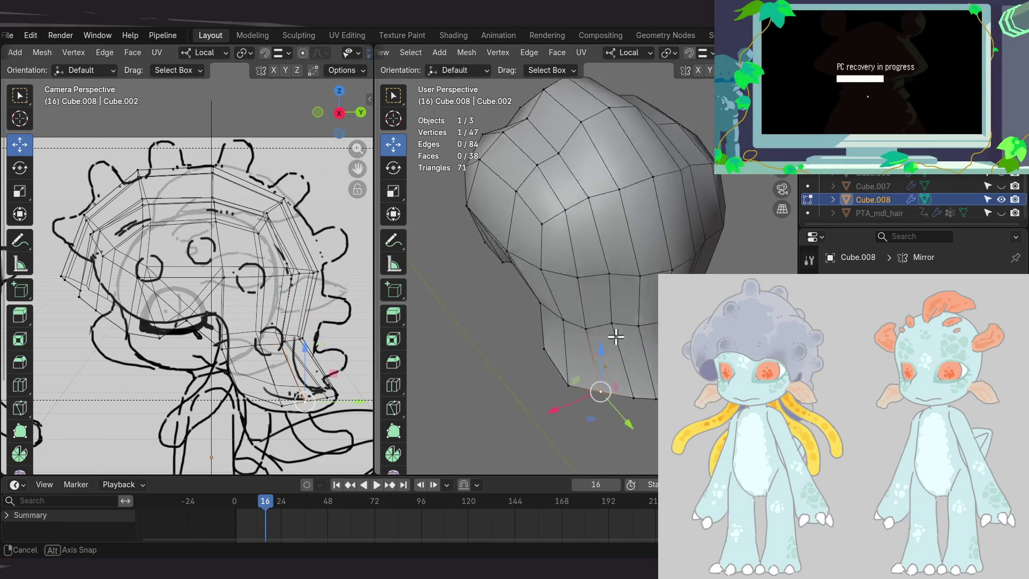
pyautogui.moveTo(592, 391)
pyautogui.mouseDown()
pyautogui.moveTo(588, 401)
pyautogui.moveTo(583, 391)
pyautogui.mouseUp()
pyautogui.moveTo(584, 391)
pyautogui.mouseDown(button='middle')
pyautogui.moveTo(598, 334)
pyautogui.moveTo(573, 347)
pyautogui.moveTo(565, 420)
pyautogui.mouseUp(button='middle')
# - Try further edge-vertex repositions, undo the bad ones, and select a new pair of vertices
pyautogui.moveTo(564, 427); pyautogui.dragTo(593, 379)
pyautogui.moveTo(594, 379); pyautogui.dragTo(590, 310, button='middle')
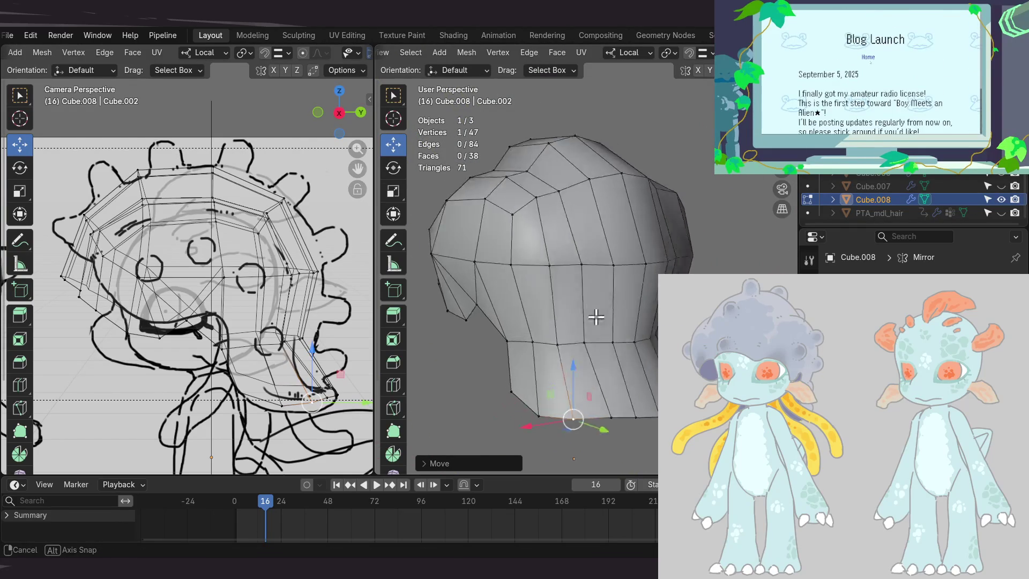
pyautogui.moveTo(637, 362)
pyautogui.mouseDown(button='middle')
pyautogui.moveTo(608, 320)
pyautogui.moveTo(617, 349)
pyautogui.moveTo(590, 360)
pyautogui.moveTo(590, 351)
pyautogui.moveTo(586, 411)
pyautogui.moveTo(602, 337)
pyautogui.moveTo(549, 356)
pyautogui.moveTo(574, 309)
pyautogui.mouseUp(button='middle')
pyautogui.hotkey('ctrl', 'z')
pyautogui.press('g')
pyautogui.click(592, 405)
pyautogui.hotkey('ctrl', 'z')
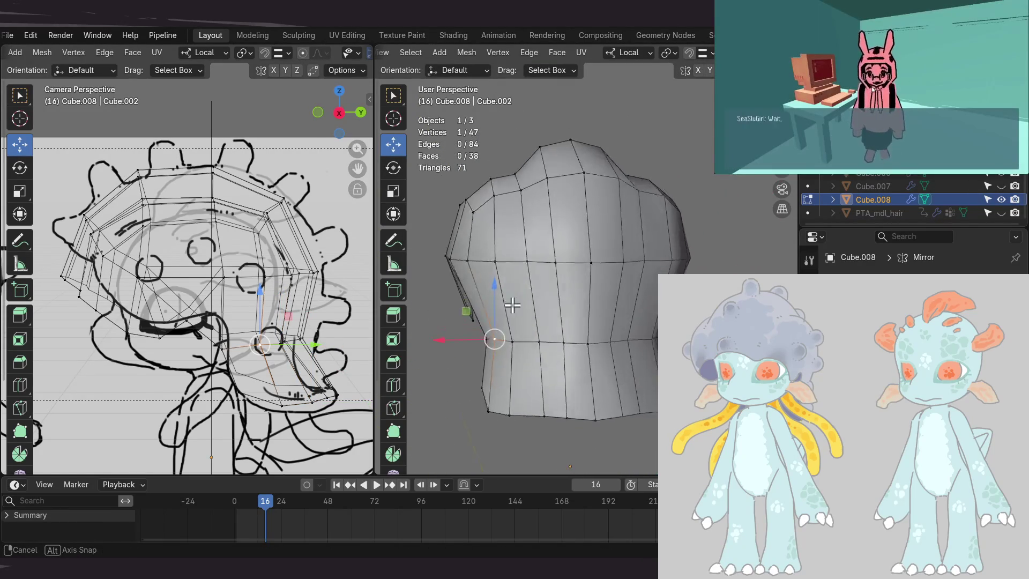
pyautogui.moveTo(574, 308)
pyautogui.mouseDown(button='middle')
pyautogui.moveTo(652, 310)
pyautogui.moveTo(596, 326)
pyautogui.moveTo(583, 315)
pyautogui.moveTo(528, 349)
pyautogui.moveTo(581, 343)
pyautogui.mouseUp(button='middle')
pyautogui.click(611, 297)
pyautogui.keyDown('shift'); pyautogui.click(506, 292); pyautogui.keyUp('shift')
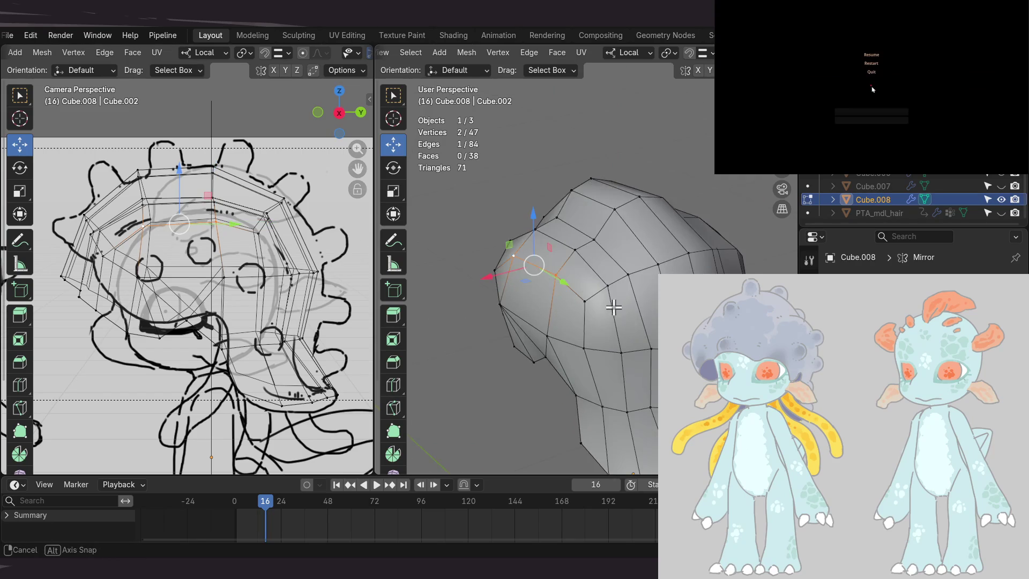
# - Move the two selected hair vertices along the X axis
pyautogui.moveTo(599, 309)
pyautogui.mouseDown(button='middle')
pyautogui.moveTo(696, 252)
pyautogui.moveTo(603, 328)
pyautogui.moveTo(713, 257)
pyautogui.moveTo(654, 282)
pyautogui.mouseUp(button='middle')
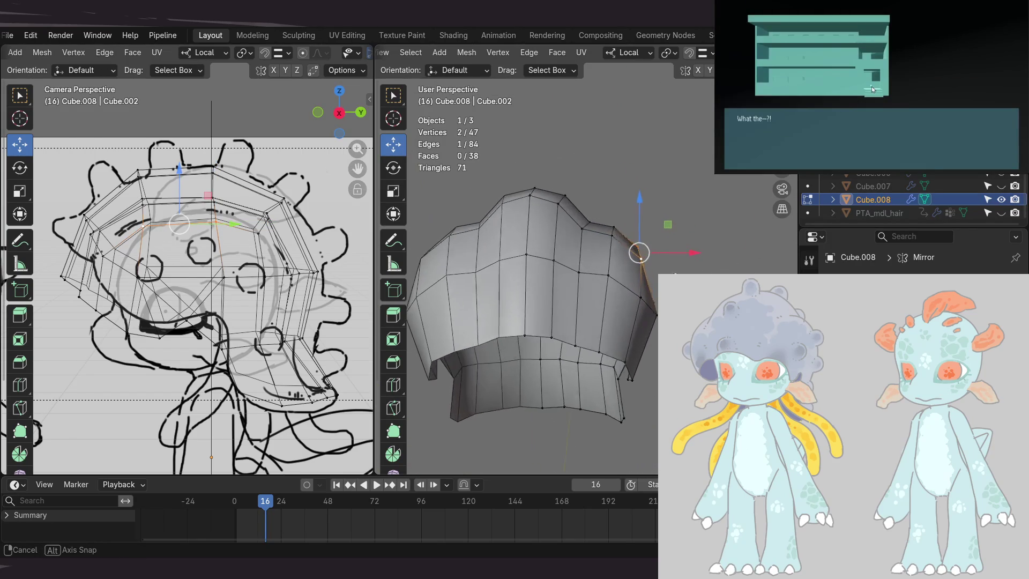
pyautogui.press('g')
pyautogui.press('x')
pyautogui.click(675, 247)
pyautogui.moveTo(675, 247); pyautogui.dragTo(677, 247, button='middle')
pyautogui.moveTo(664, 242)
pyautogui.mouseDown(button='middle')
pyautogui.moveTo(573, 223)
pyautogui.moveTo(532, 239)
pyautogui.moveTo(649, 282)
pyautogui.moveTo(673, 211)
pyautogui.mouseUp(button='middle')
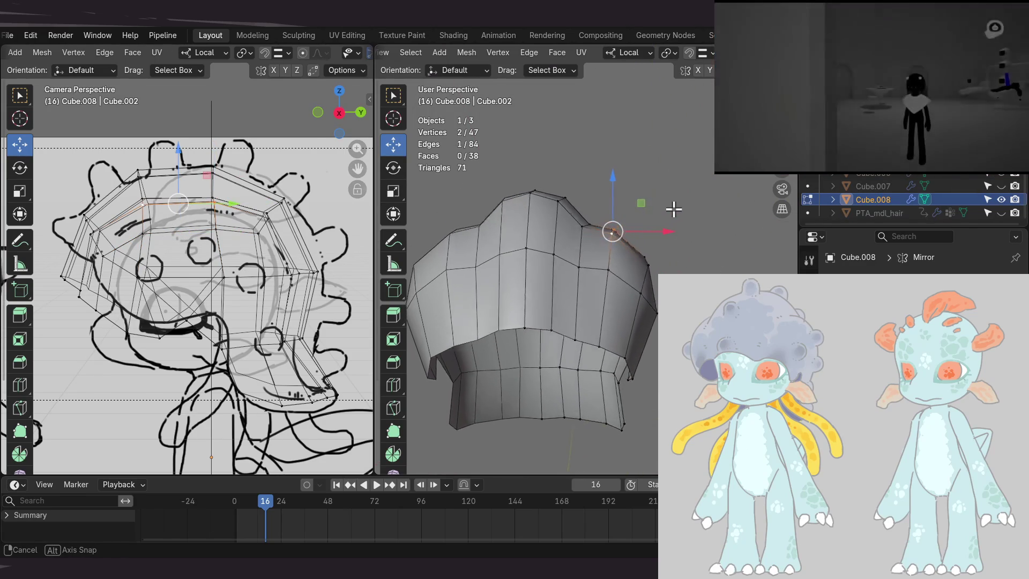
# - Refine the vertex position with a grab locked to the XZ plane
pyautogui.press('g')
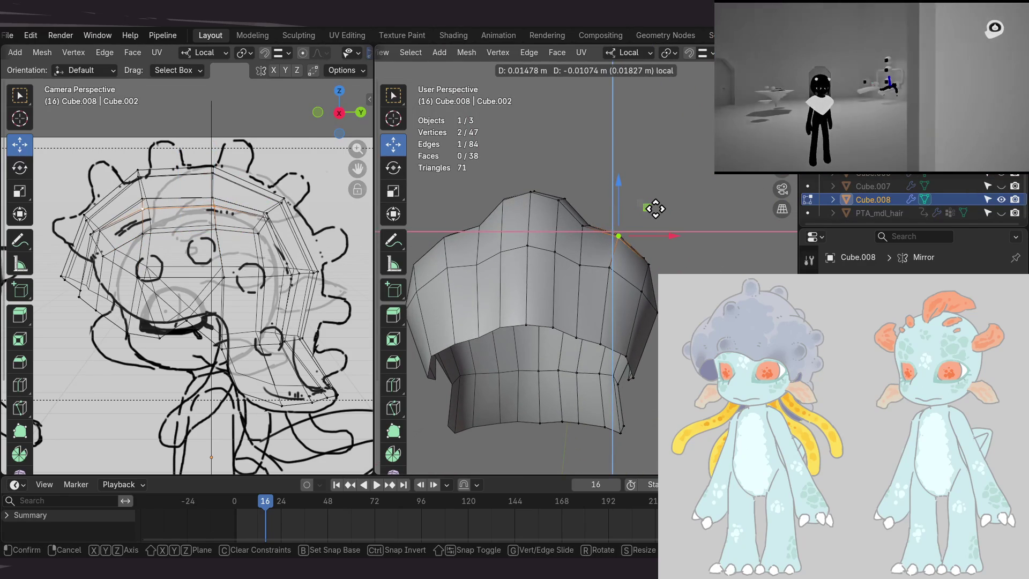
pyautogui.click(649, 205)
pyautogui.press('g')
pyautogui.hotkey('shift', 'y')
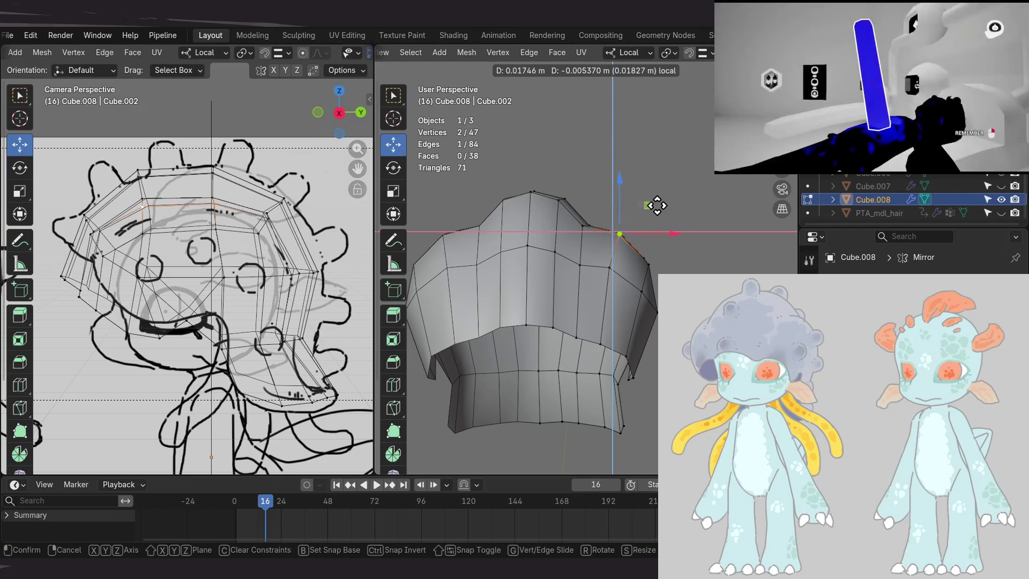
pyautogui.click(656, 204)
pyautogui.moveTo(693, 211); pyautogui.dragTo(626, 269, button='middle')
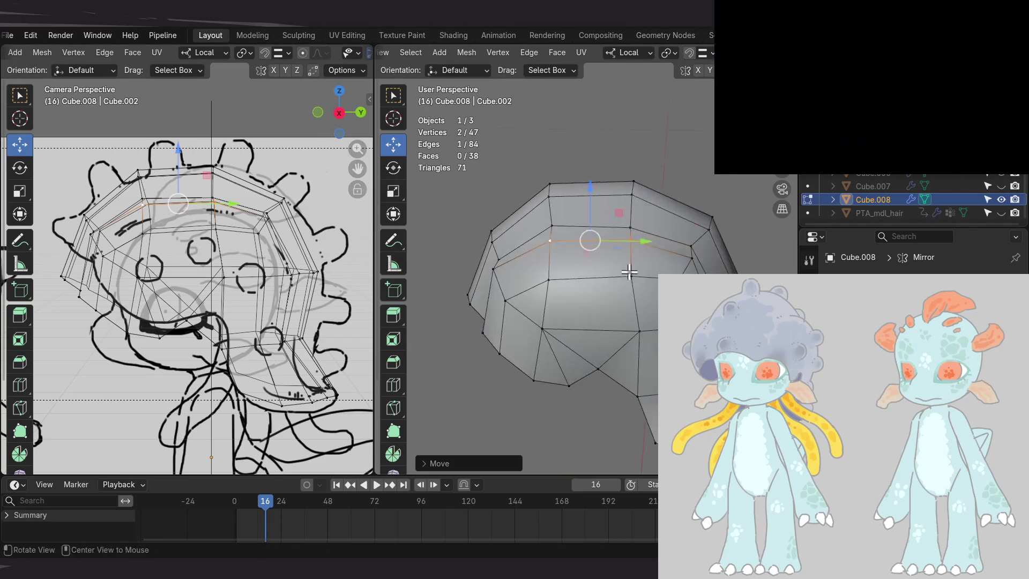
pyautogui.moveTo(602, 311)
pyautogui.mouseDown(button='middle')
pyautogui.moveTo(585, 299)
pyautogui.moveTo(592, 332)
pyautogui.moveTo(636, 315)
pyautogui.mouseUp(button='middle')
# - Reposition two more vertices on the hair edge, one after the other
pyautogui.click(592, 332)
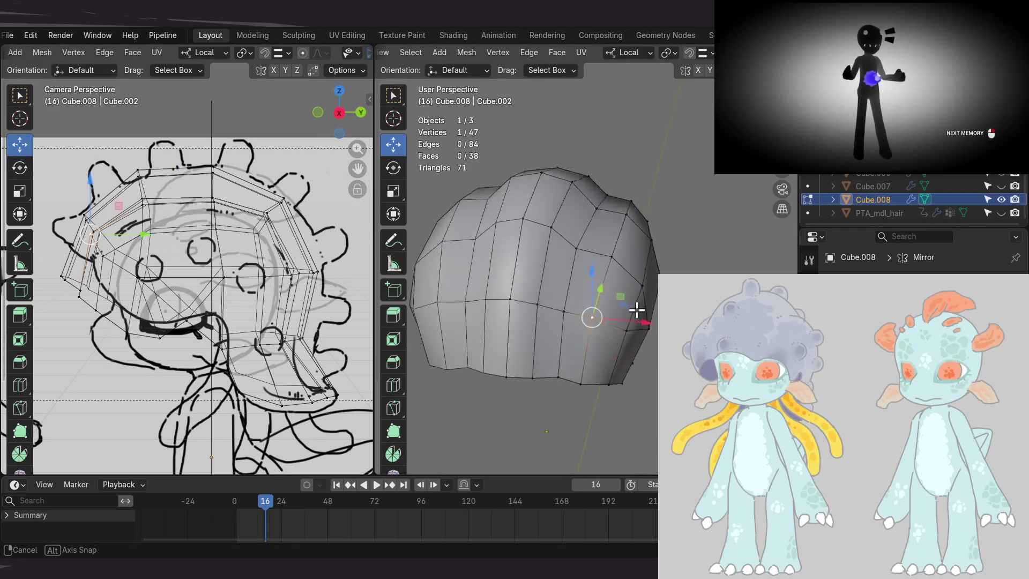
pyautogui.press('g')
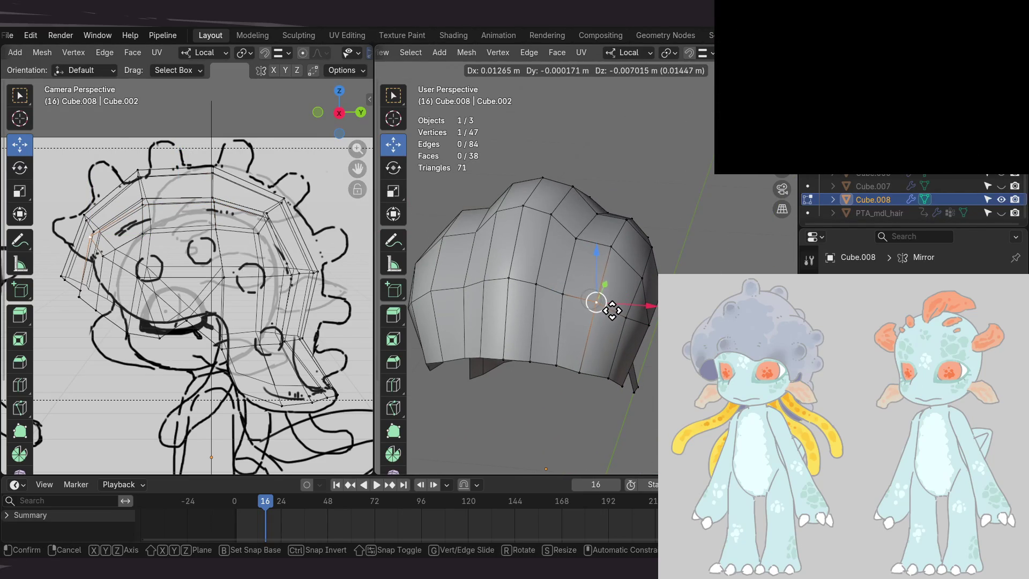
pyautogui.click(614, 310)
pyautogui.moveTo(613, 310); pyautogui.dragTo(643, 309, button='middle')
pyautogui.click(553, 384)
pyautogui.moveTo(553, 384); pyautogui.dragTo(598, 381, button='middle')
pyautogui.moveTo(597, 365); pyautogui.dragTo(613, 368)
pyautogui.moveTo(613, 368)
pyautogui.mouseDown(button='middle')
pyautogui.moveTo(542, 284)
pyautogui.moveTo(595, 301)
pyautogui.moveTo(552, 352)
pyautogui.moveTo(617, 305)
pyautogui.mouseUp(button='middle')
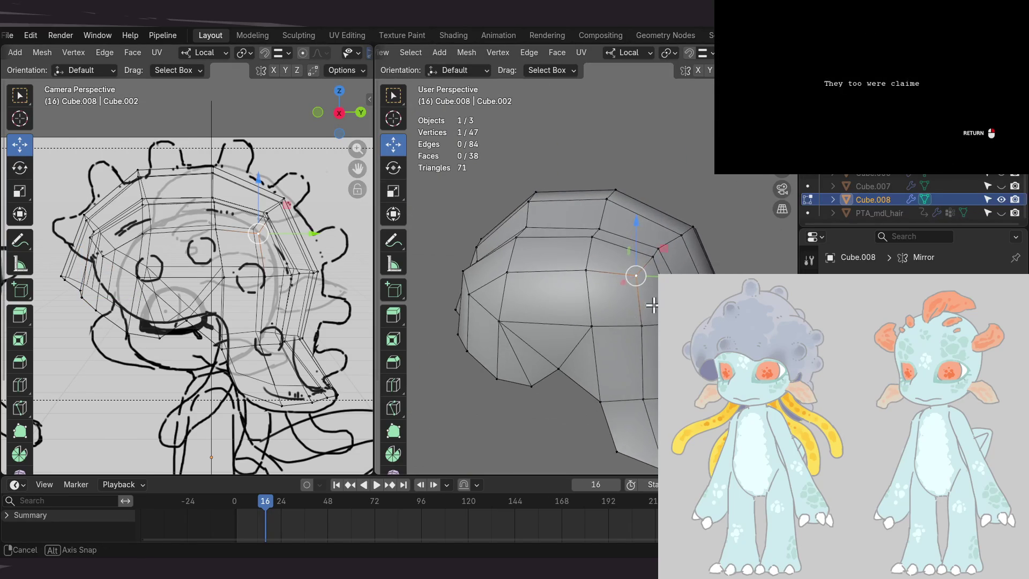
# - Pull the selected vertex downward along Y with repeated grabs
pyautogui.press('g')
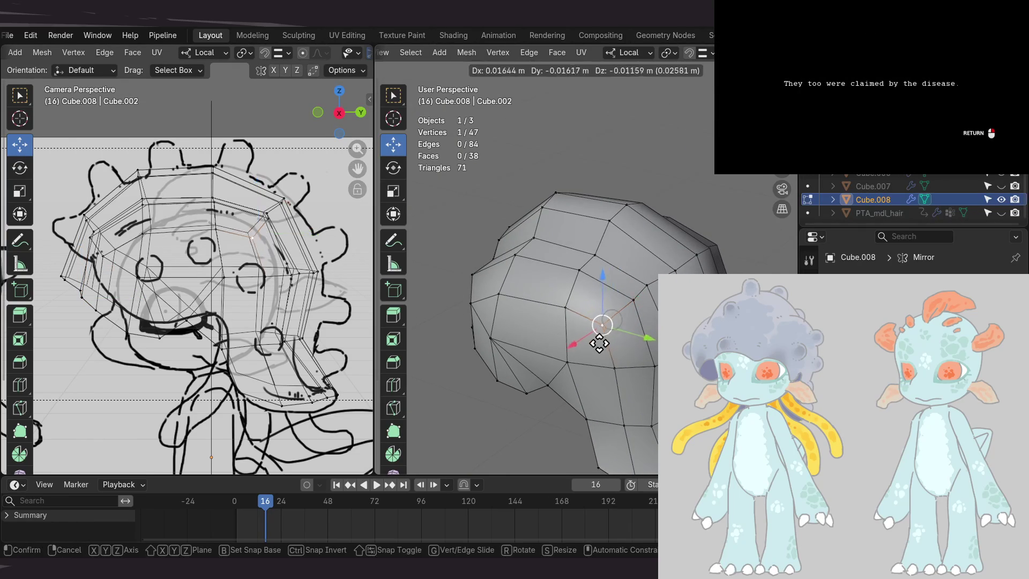
pyautogui.click(598, 347)
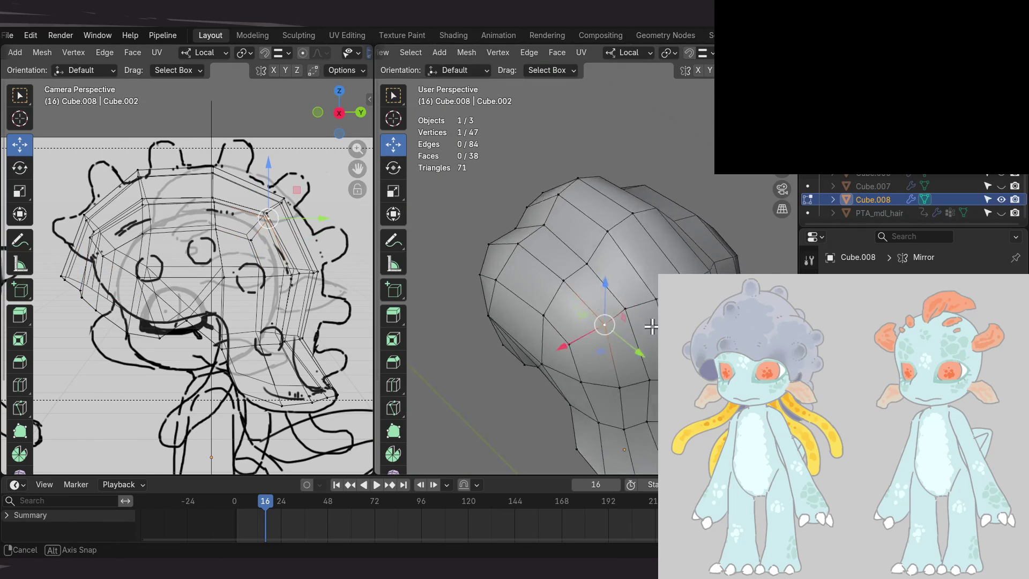
pyautogui.press('g')
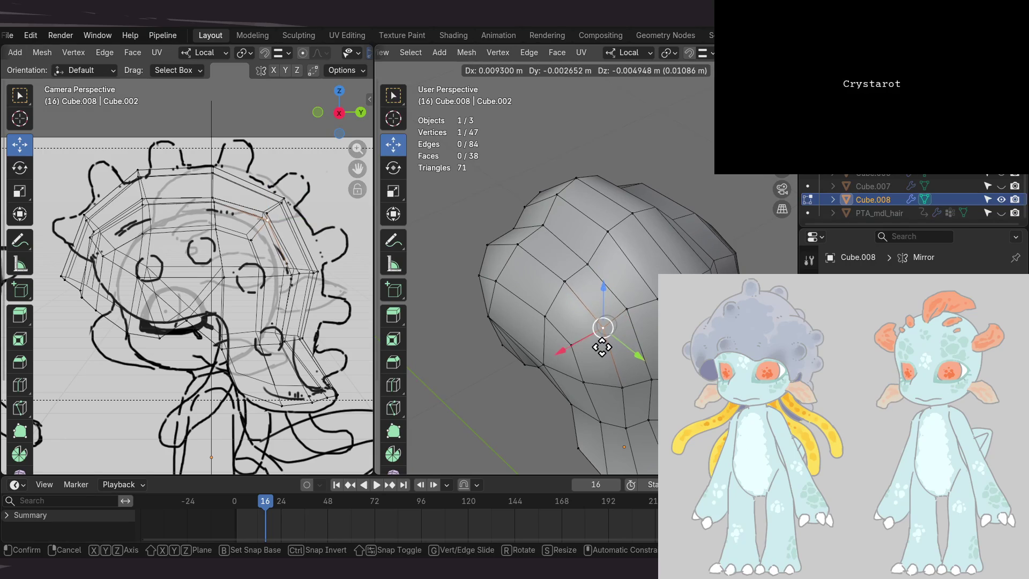
pyautogui.click(602, 344)
pyautogui.moveTo(602, 344); pyautogui.dragTo(614, 324, button='middle')
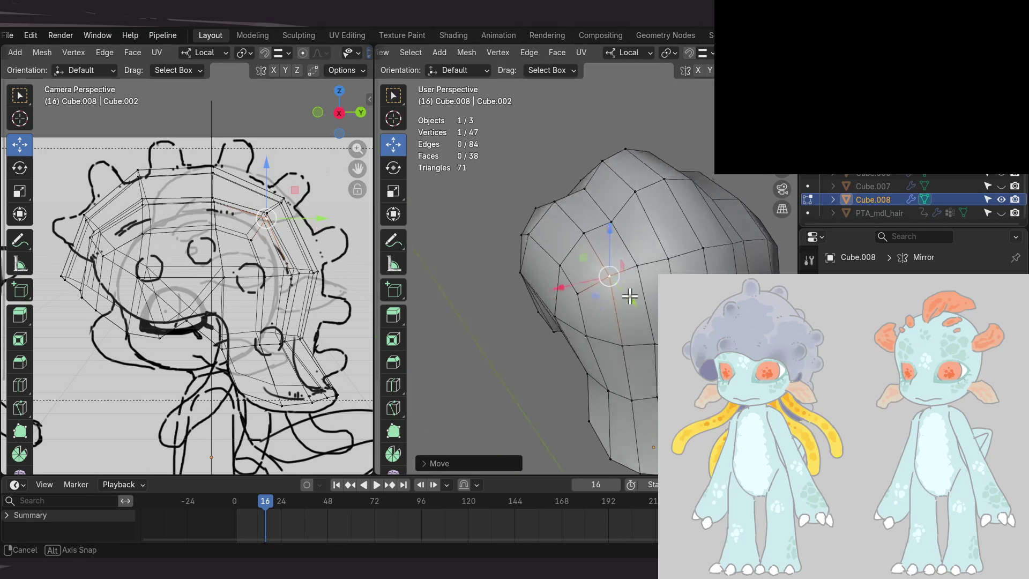
pyautogui.moveTo(612, 221)
pyautogui.mouseDown(button='middle')
pyautogui.moveTo(601, 302)
pyautogui.moveTo(627, 314)
pyautogui.moveTo(714, 253)
pyautogui.moveTo(619, 329)
pyautogui.mouseUp(button='middle')
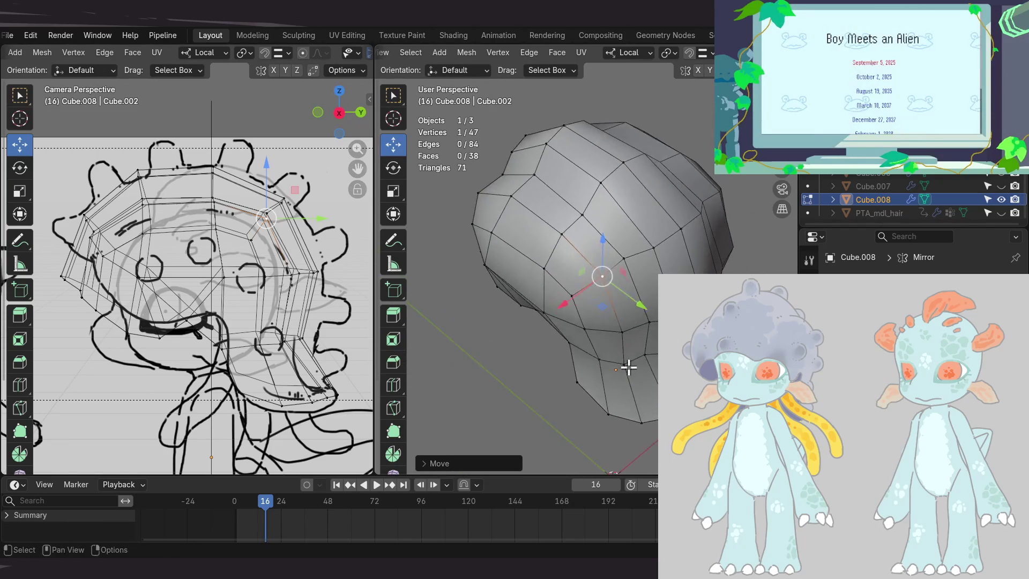
pyautogui.moveTo(602, 276); pyautogui.dragTo(658, 335)
pyautogui.moveTo(597, 265)
pyautogui.mouseDown(button='middle')
pyautogui.moveTo(602, 349)
pyautogui.moveTo(606, 338)
pyautogui.moveTo(618, 360)
pyautogui.mouseUp(button='middle')
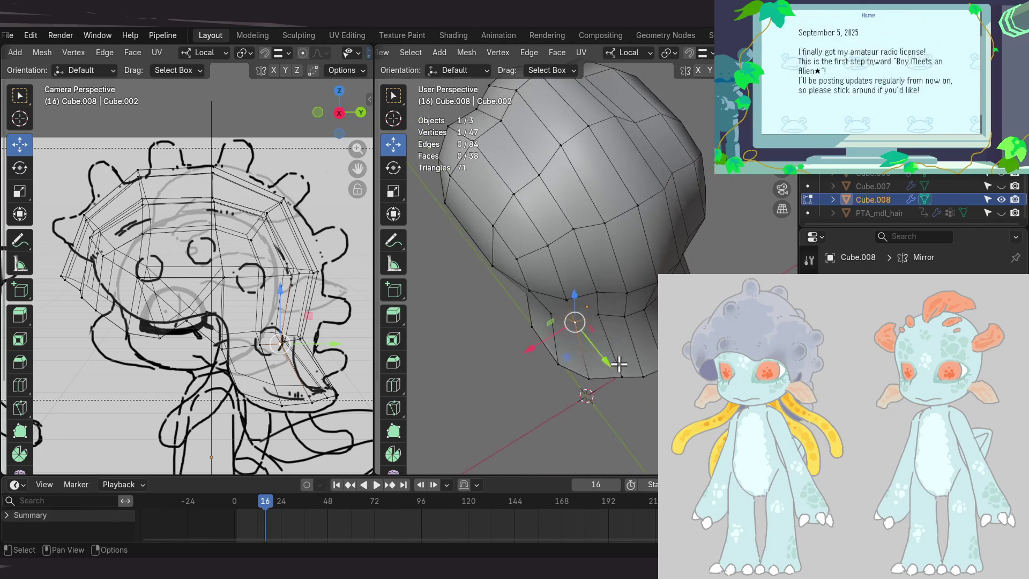
pyautogui.moveTo(619, 360); pyautogui.dragTo(619, 384)
pyautogui.moveTo(644, 343)
pyautogui.mouseDown(button='middle')
pyautogui.moveTo(632, 301)
pyautogui.moveTo(616, 308)
pyautogui.moveTo(644, 295)
pyautogui.moveTo(630, 287)
pyautogui.moveTo(648, 257)
pyautogui.mouseUp(button='middle')
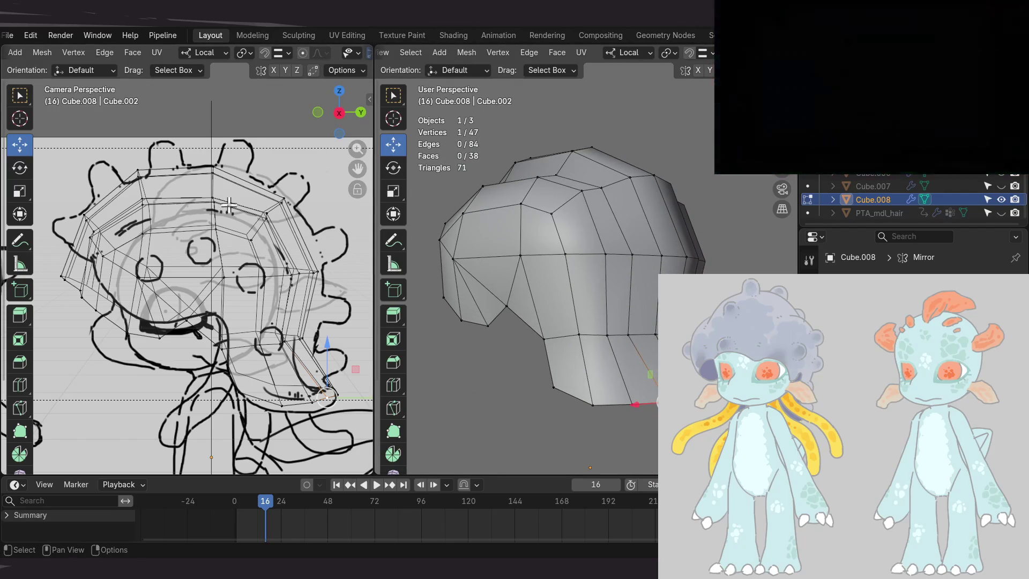
pyautogui.moveTo(611, 327)
pyautogui.mouseDown(button='middle')
pyautogui.moveTo(620, 367)
pyautogui.moveTo(592, 357)
pyautogui.moveTo(595, 367)
pyautogui.moveTo(558, 358)
pyautogui.moveTo(564, 364)
pyautogui.mouseUp(button='middle')
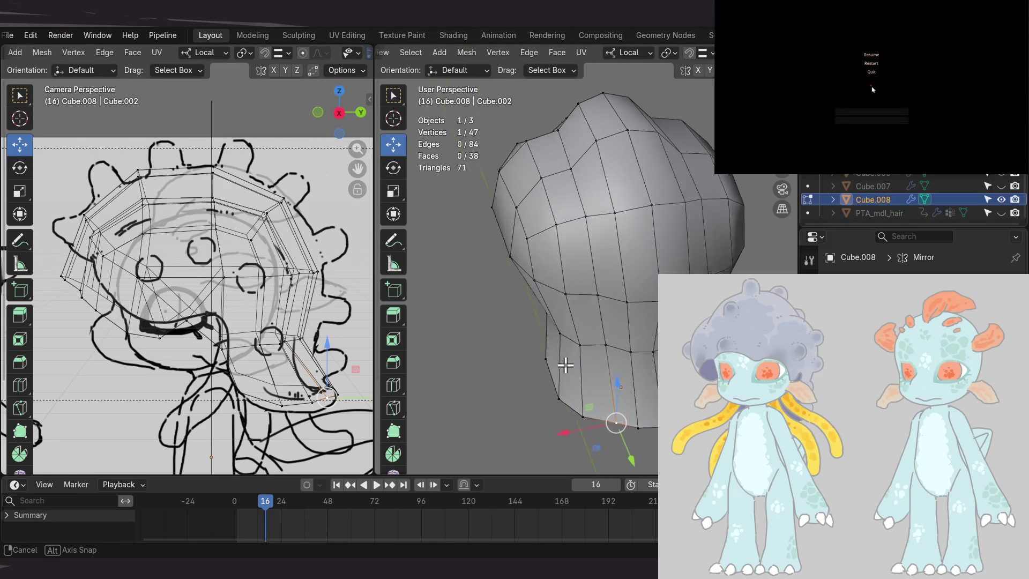
# - Merge the first vertex pair At Last and correct the merged vertex's position
pyautogui.keyDown('shift'); pyautogui.click(588, 410); pyautogui.keyUp('shift')
pyautogui.moveTo(589, 411)
pyautogui.mouseDown(button='middle')
pyautogui.moveTo(571, 341)
pyautogui.moveTo(602, 292)
pyautogui.moveTo(609, 340)
pyautogui.moveTo(638, 362)
pyautogui.moveTo(591, 271)
pyautogui.moveTo(654, 252)
pyautogui.moveTo(712, 216)
pyautogui.moveTo(620, 289)
pyautogui.mouseUp(button='middle')
pyautogui.press('m')
pyautogui.click(574, 346)
pyautogui.press('g')
pyautogui.click(640, 351)
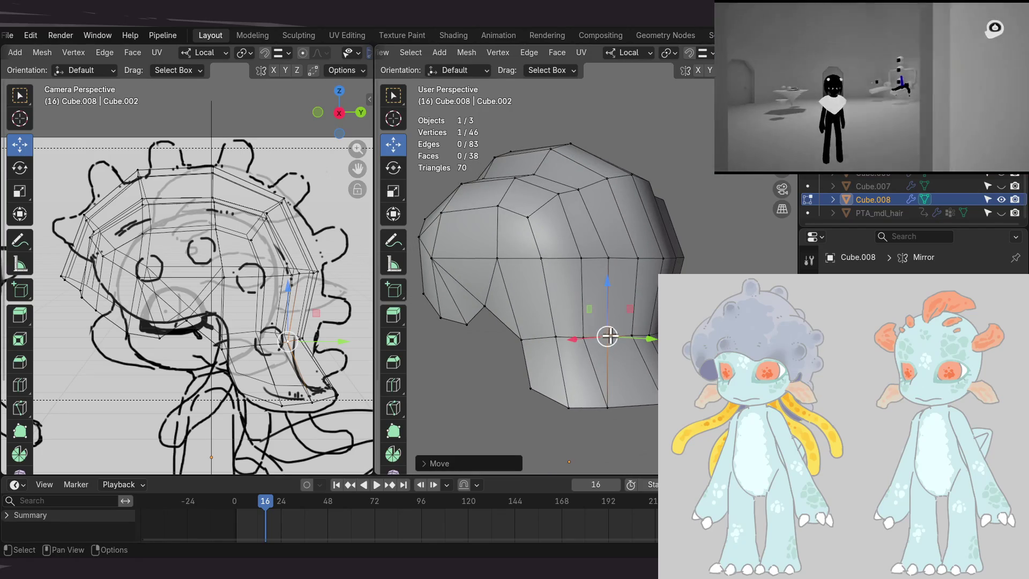
# - Move the lower tip vertex on the XY plane
pyautogui.keyDown('shift'); pyautogui.click(607, 407); pyautogui.keyUp('shift')
pyautogui.moveTo(606, 407); pyautogui.dragTo(612, 369, button='middle')
pyautogui.click(625, 416)
pyautogui.moveTo(625, 413)
pyautogui.mouseDown(button='middle')
pyautogui.moveTo(659, 402)
pyautogui.moveTo(650, 366)
pyautogui.moveTo(627, 375)
pyautogui.moveTo(641, 374)
pyautogui.mouseUp(button='middle')
pyautogui.press('g')
pyautogui.hotkey('shift', 'z')
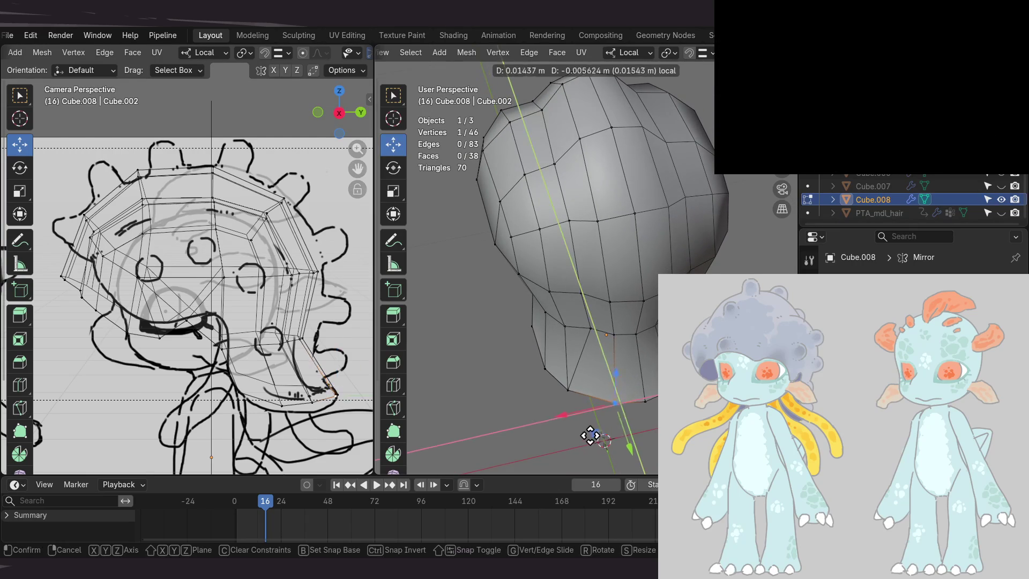
pyautogui.click(577, 433)
pyautogui.moveTo(577, 432)
pyautogui.mouseDown(button='middle')
pyautogui.moveTo(611, 317)
pyautogui.moveTo(630, 364)
pyautogui.mouseUp(button='middle')
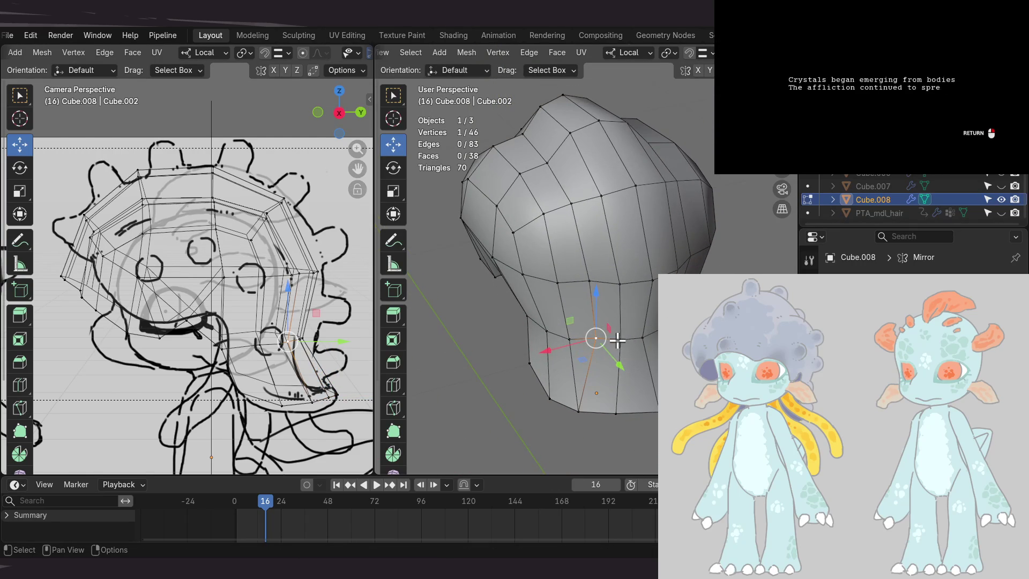
pyautogui.moveTo(565, 358)
pyautogui.mouseDown(button='middle')
pyautogui.moveTo(560, 346)
pyautogui.moveTo(601, 329)
pyautogui.moveTo(593, 276)
pyautogui.moveTo(600, 321)
pyautogui.moveTo(625, 351)
pyautogui.moveTo(648, 345)
pyautogui.moveTo(648, 383)
pyautogui.mouseUp(button='middle')
# - Merge the second vertex pair At Last and nudge it on the XY plane, leaving 45 vertices
pyautogui.press('m')
pyautogui.click(560, 346)
pyautogui.press('g')
pyautogui.hotkey('shift', 'z')
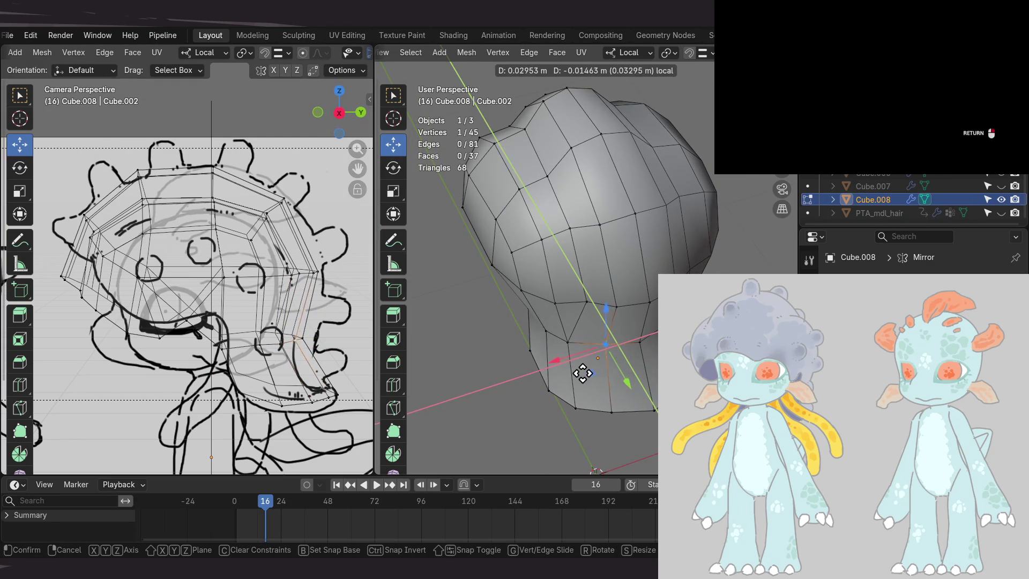
pyautogui.click(581, 374)
pyautogui.moveTo(605, 368)
pyautogui.mouseDown(button='middle')
pyautogui.moveTo(595, 354)
pyautogui.moveTo(620, 390)
pyautogui.moveTo(622, 301)
pyautogui.moveTo(630, 329)
pyautogui.moveTo(618, 299)
pyautogui.moveTo(630, 335)
pyautogui.moveTo(609, 328)
pyautogui.moveTo(615, 349)
pyautogui.moveTo(625, 257)
pyautogui.moveTo(616, 177)
pyautogui.mouseUp(button='middle')
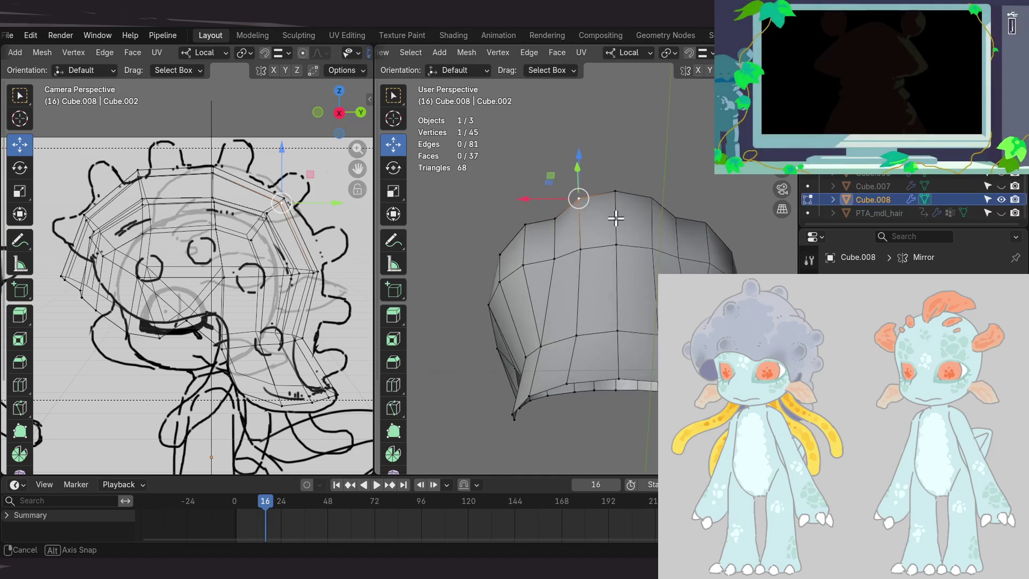
# - Shift the top vertex slightly right and reposition a side vertex of the hair
pyautogui.moveTo(591, 202); pyautogui.dragTo(593, 209)
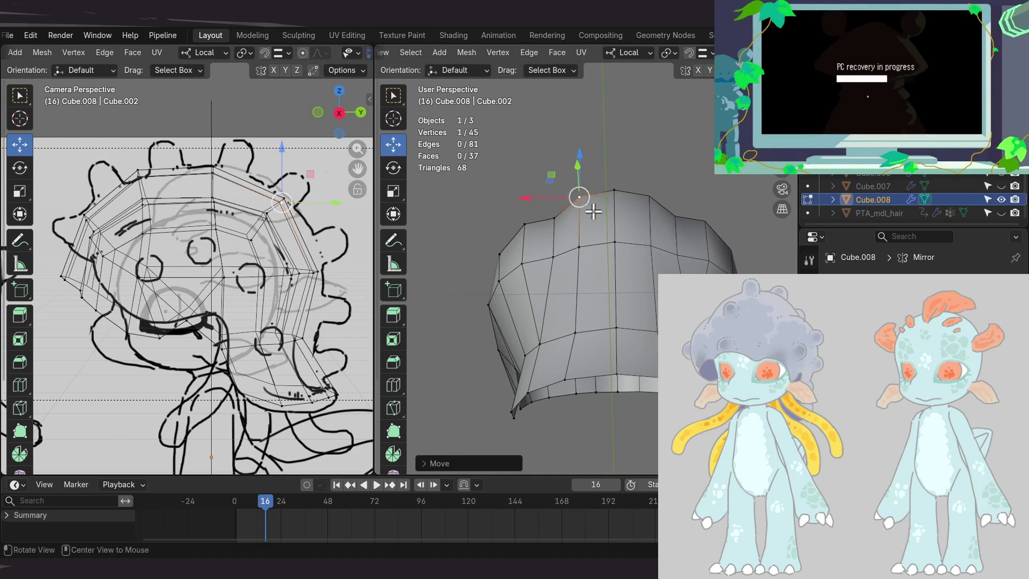
pyautogui.moveTo(619, 368)
pyautogui.keyDown('shift'); pyautogui.mouseDown(button='middle')
pyautogui.moveTo(595, 310)
pyautogui.moveTo(627, 284)
pyautogui.mouseUp(button='middle'); pyautogui.keyUp('shift')
pyautogui.moveTo(653, 242); pyautogui.dragTo(623, 231, button='middle')
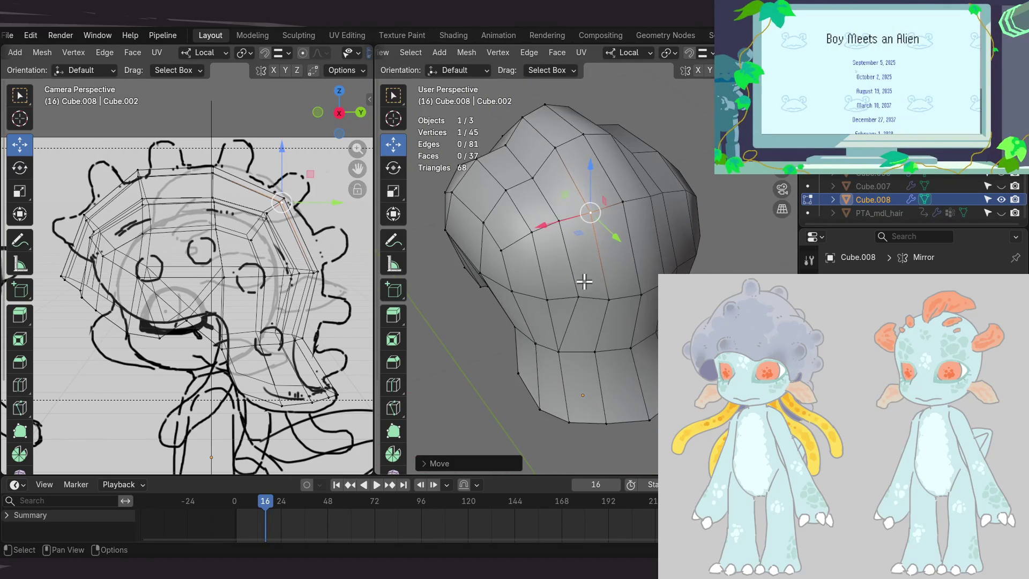
pyautogui.moveTo(598, 346)
pyautogui.mouseDown(button='middle')
pyautogui.moveTo(565, 315)
pyautogui.moveTo(592, 335)
pyautogui.moveTo(575, 257)
pyautogui.moveTo(608, 380)
pyautogui.moveTo(615, 317)
pyautogui.moveTo(600, 370)
pyautogui.mouseUp(button='middle')
pyautogui.click(562, 347)
pyautogui.keyDown('shift'); pyautogui.click(592, 311); pyautogui.keyUp('shift')
pyautogui.click(610, 327)
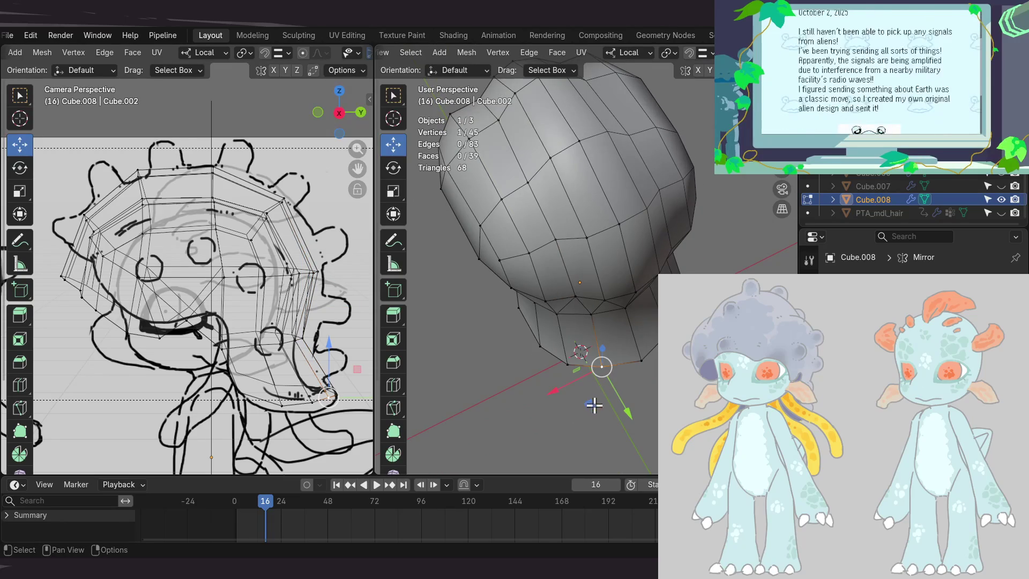
pyautogui.press('g')
pyautogui.click(604, 409)
pyautogui.moveTo(604, 409)
pyautogui.mouseDown(button='middle')
pyautogui.moveTo(627, 396)
pyautogui.moveTo(649, 328)
pyautogui.moveTo(585, 416)
pyautogui.moveTo(613, 284)
pyautogui.moveTo(711, 255)
pyautogui.moveTo(636, 431)
pyautogui.moveTo(682, 187)
pyautogui.moveTo(680, 251)
pyautogui.mouseUp(button='middle')
pyautogui.moveTo(605, 319)
pyautogui.mouseDown(button='middle')
pyautogui.moveTo(634, 292)
pyautogui.moveTo(615, 275)
pyautogui.moveTo(632, 272)
pyautogui.moveTo(616, 271)
pyautogui.moveTo(604, 244)
pyautogui.mouseUp(button='middle')
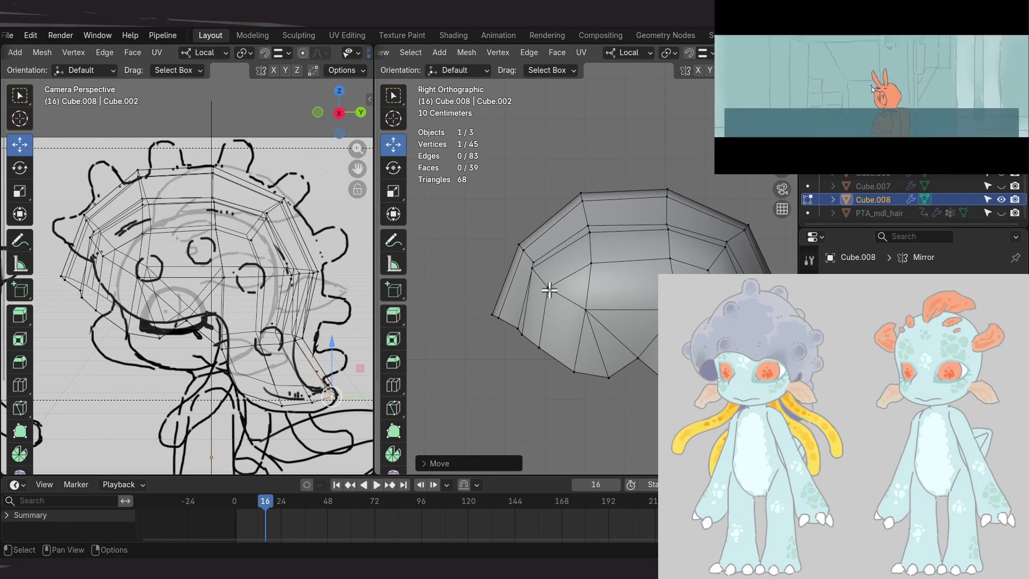
pyautogui.keyDown('alt'); pyautogui.moveTo(557, 275); pyautogui.dragTo(558, 349, button='middle'); pyautogui.keyUp('alt')
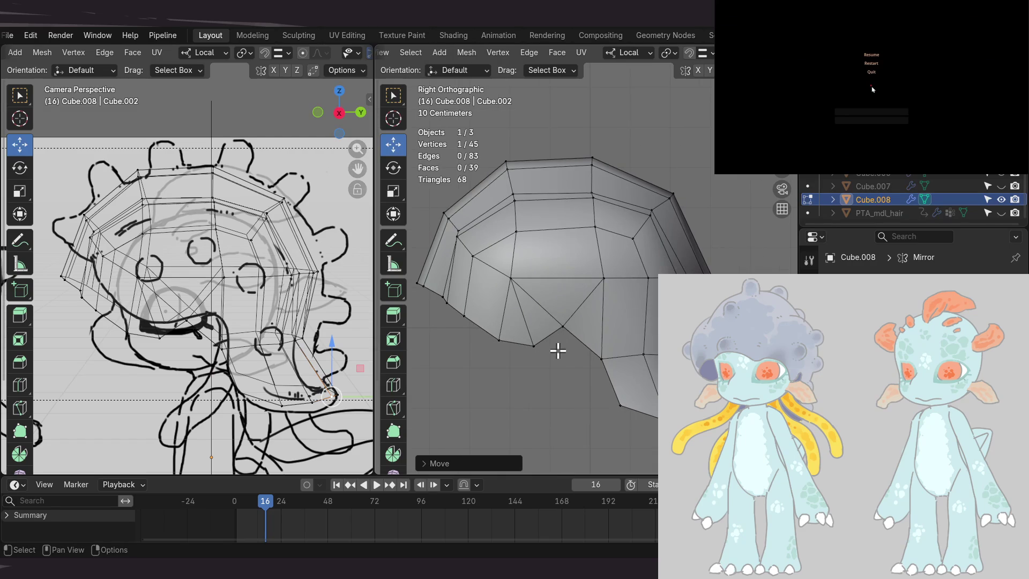
# - Nudge two lower-edge vertices left within the side plane, then unhide PTA_mdl_hair
pyautogui.click(619, 405)
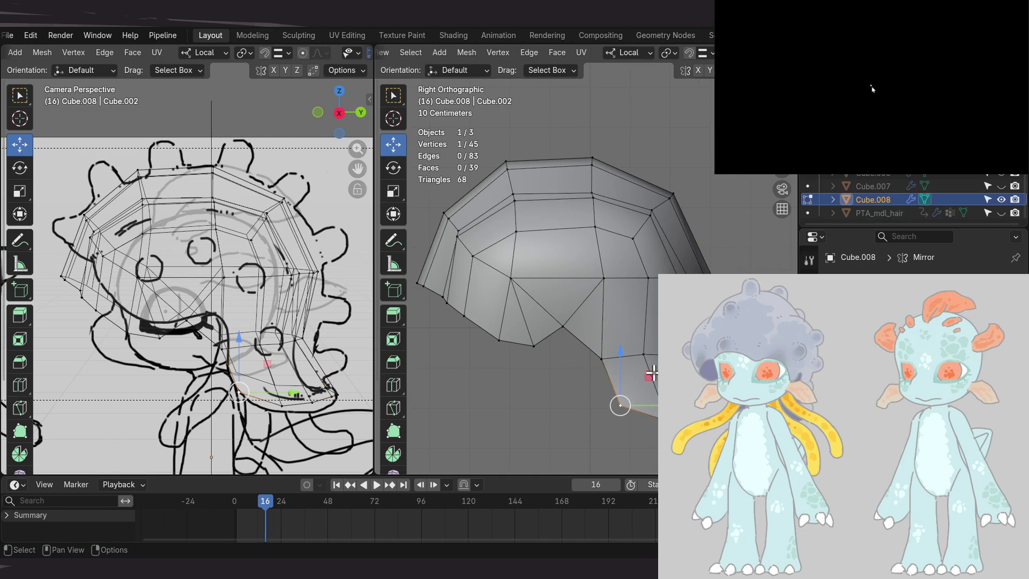
pyautogui.press('g')
pyautogui.click(635, 377)
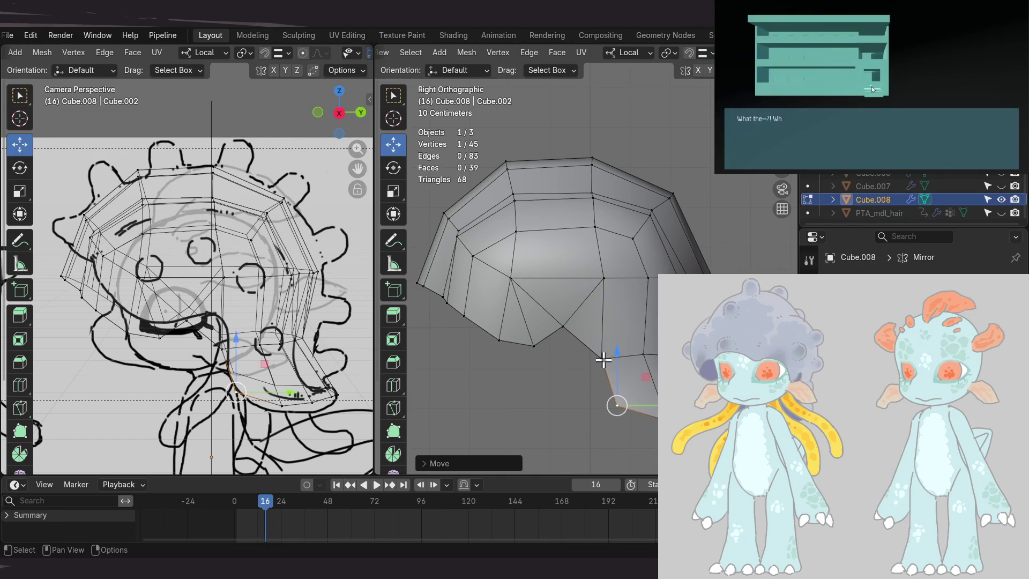
pyautogui.click(567, 327)
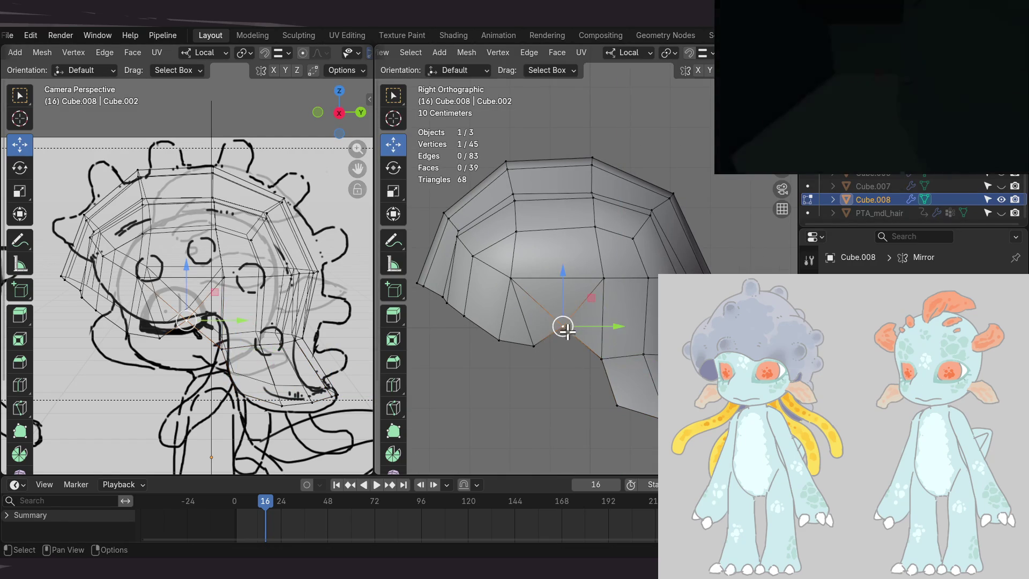
pyautogui.moveTo(585, 305); pyautogui.dragTo(626, 299)
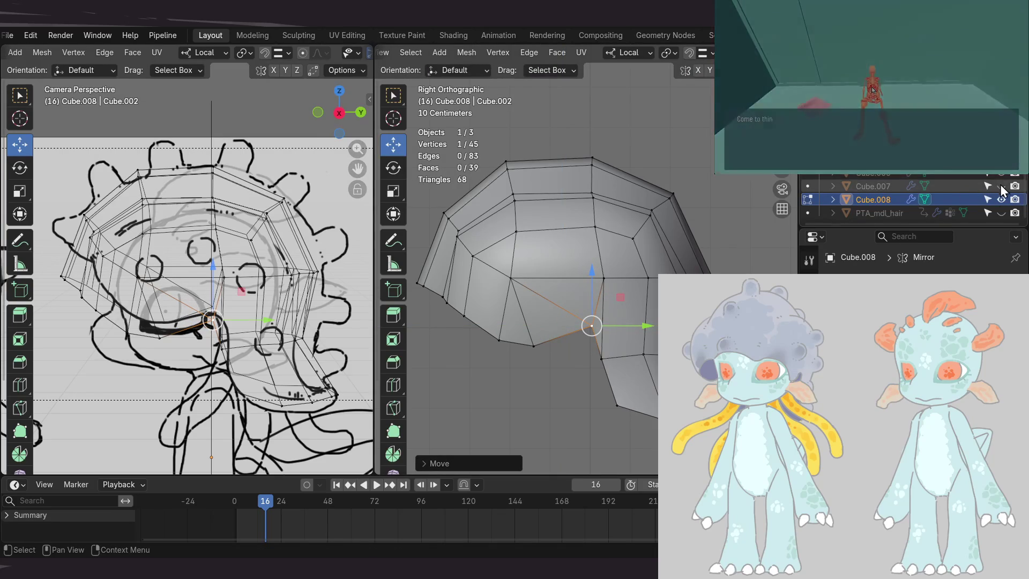
pyautogui.click(1001, 212)
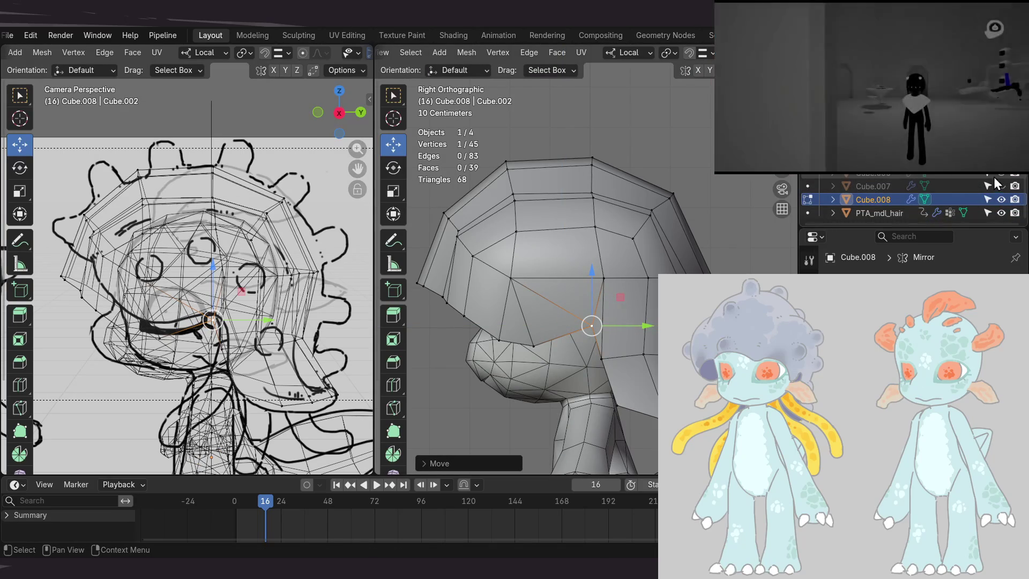
# - Briefly show and hide the comparison object, then shift a side hair vertex along X
pyautogui.click(1001, 173)
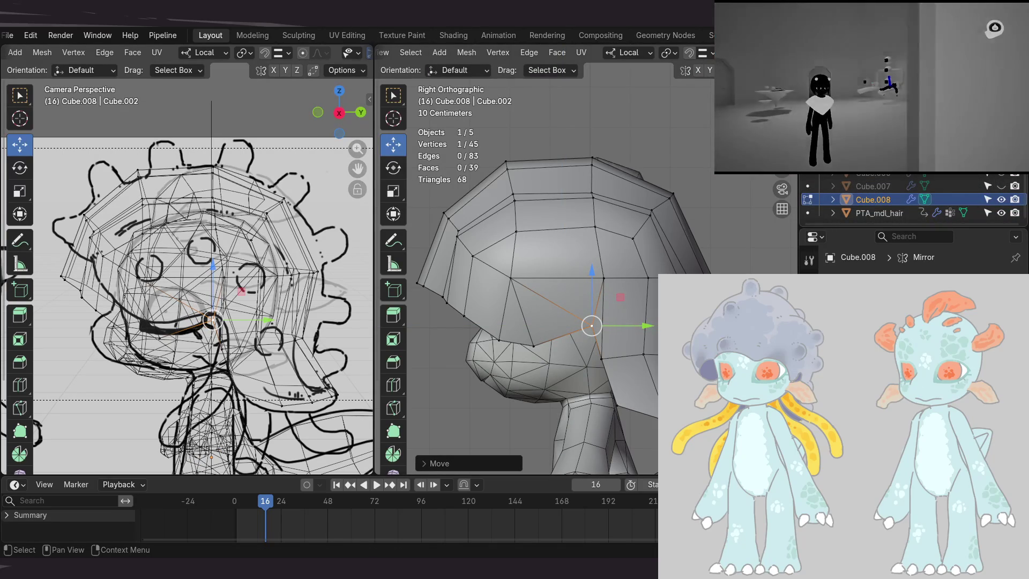
pyautogui.click(1000, 173)
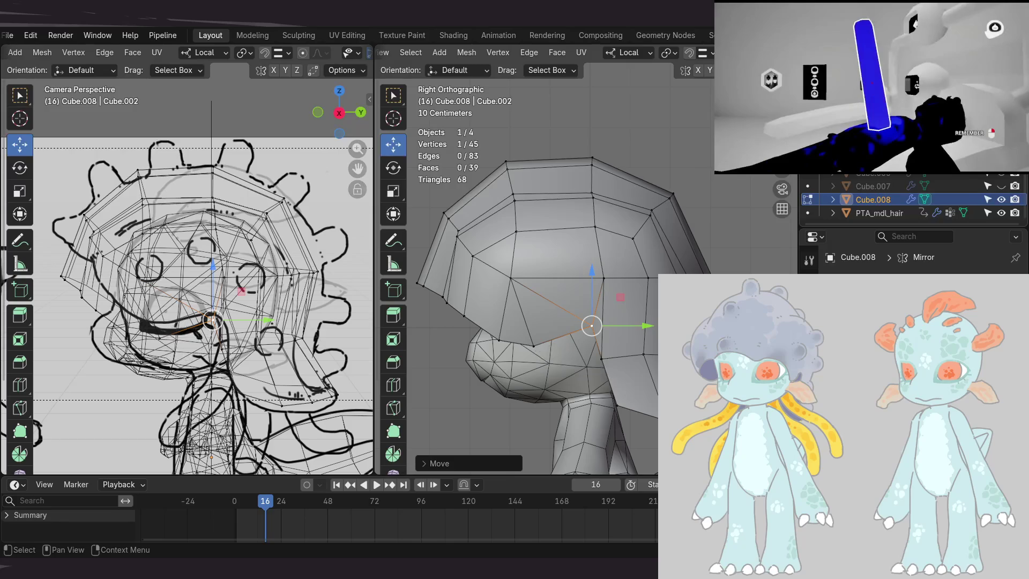
pyautogui.moveTo(589, 343)
pyautogui.mouseDown(button='middle')
pyautogui.moveTo(569, 361)
pyautogui.moveTo(499, 356)
pyautogui.mouseUp(button='middle')
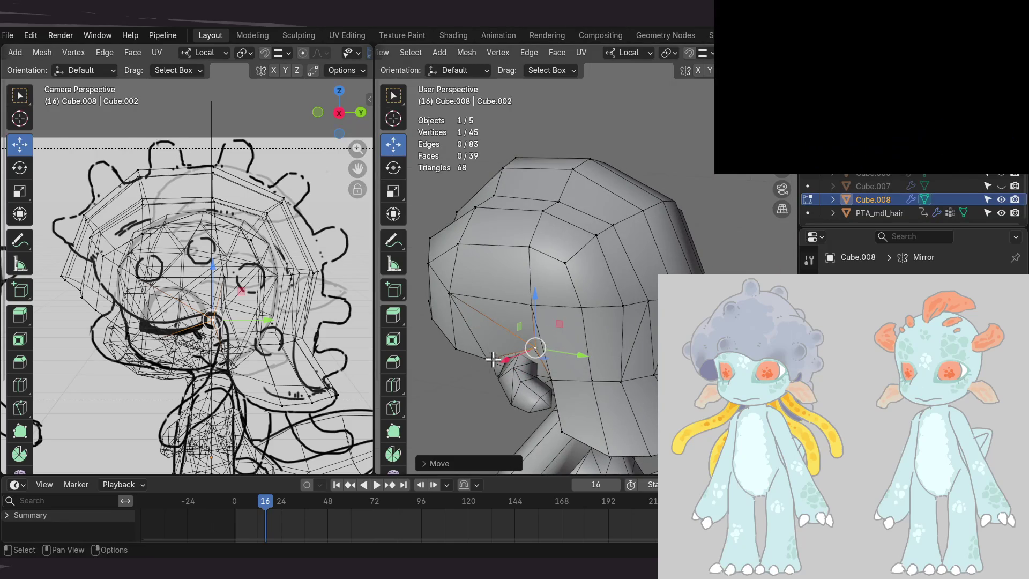
pyautogui.moveTo(558, 306)
pyautogui.mouseDown(button='middle')
pyautogui.moveTo(615, 321)
pyautogui.moveTo(529, 356)
pyautogui.moveTo(553, 351)
pyautogui.moveTo(693, 236)
pyautogui.moveTo(761, 236)
pyautogui.moveTo(734, 241)
pyautogui.mouseUp(button='middle')
pyautogui.press('g')
pyautogui.press('x')
pyautogui.click(530, 352)
# - Adjust side-of-head hair vertices along Y, in the YZ plane, and with a small free move
pyautogui.press('g')
pyautogui.press('y')
pyautogui.press('Return')
pyautogui.moveTo(647, 306)
pyautogui.mouseDown(button='middle')
pyautogui.moveTo(634, 309)
pyautogui.moveTo(651, 294)
pyautogui.moveTo(658, 299)
pyautogui.moveTo(627, 317)
pyautogui.mouseUp(button='middle')
pyautogui.press('g')
pyautogui.hotkey('shift', 'x')
pyautogui.press('Return')
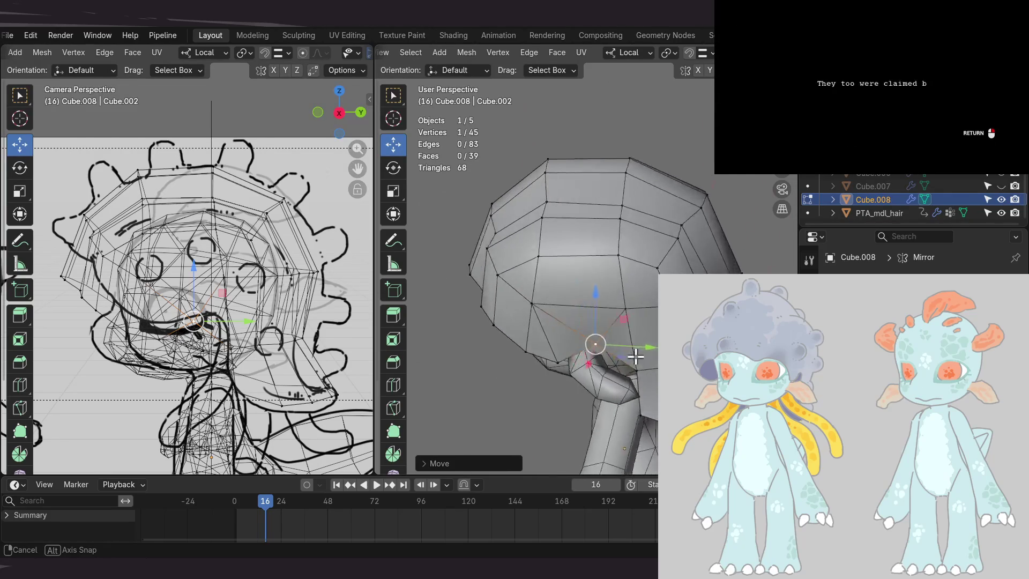
pyautogui.moveTo(630, 358); pyautogui.dragTo(667, 356, button='middle')
pyautogui.moveTo(630, 318); pyautogui.dragTo(696, 321, button='middle')
pyautogui.press('g')
pyautogui.press('Return')
# - From side and top views, move more hair vertices in a plane and freely to hug the head
pyautogui.moveTo(616, 300); pyautogui.dragTo(582, 270, button='middle')
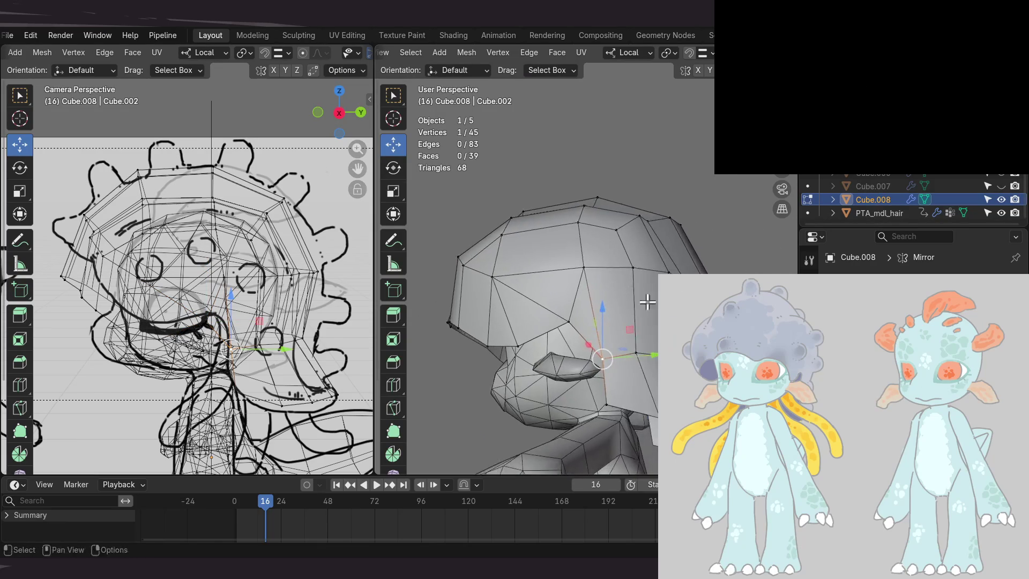
pyautogui.moveTo(652, 327)
pyautogui.mouseDown(button='middle')
pyautogui.moveTo(625, 338)
pyautogui.moveTo(616, 360)
pyautogui.moveTo(652, 350)
pyautogui.mouseUp(button='middle')
pyautogui.press('g')
pyautogui.hotkey('shift', 'x')
pyautogui.click(646, 364)
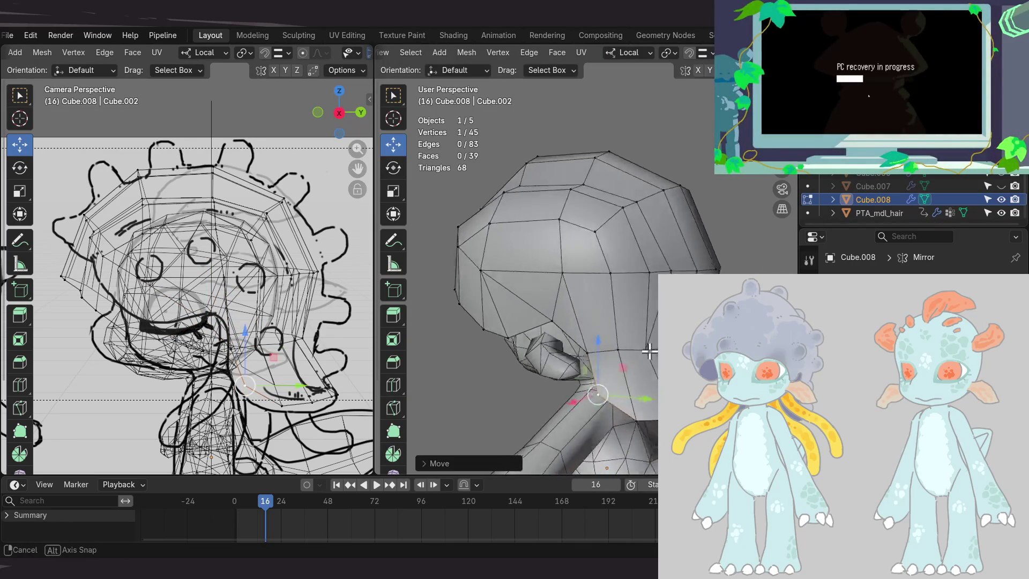
pyautogui.moveTo(643, 320)
pyautogui.mouseDown(button='middle')
pyautogui.moveTo(557, 351)
pyautogui.moveTo(537, 346)
pyautogui.mouseUp(button='middle')
pyautogui.press('g')
pyautogui.click(556, 371)
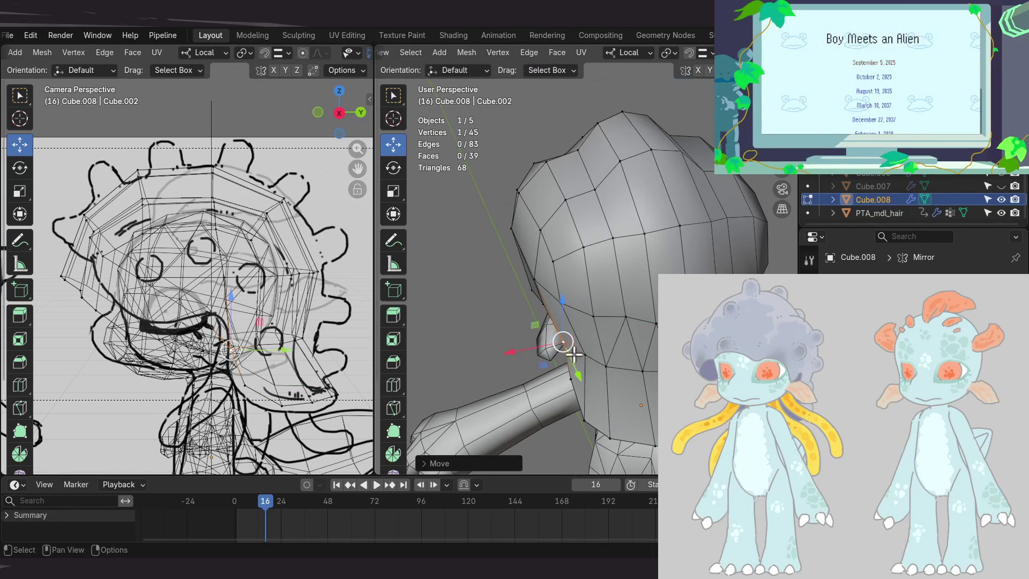
# - Check the hair shell from above and below, then turn on X-ray to see the head through it
pyautogui.moveTo(539, 363); pyautogui.dragTo(707, 273, button='middle')
pyautogui.moveTo(645, 273); pyautogui.dragTo(686, 300, button='middle')
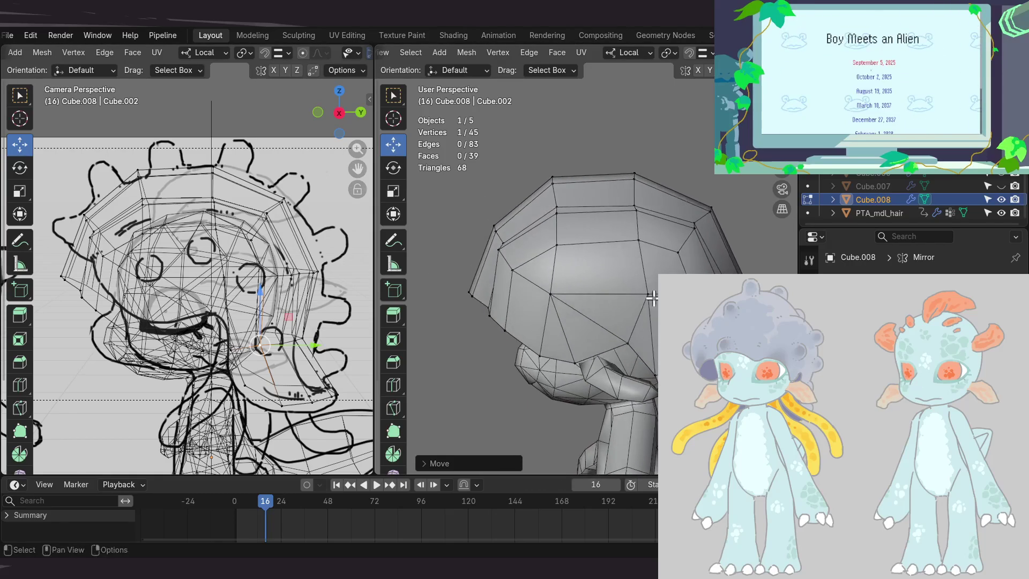
pyautogui.moveTo(634, 342)
pyautogui.keyDown('shift'); pyautogui.mouseDown(button='middle')
pyautogui.moveTo(639, 328)
pyautogui.moveTo(590, 331)
pyautogui.moveTo(631, 336)
pyautogui.moveTo(675, 225)
pyautogui.moveTo(686, 161)
pyautogui.moveTo(702, 193)
pyautogui.moveTo(693, 272)
pyautogui.moveTo(694, 201)
pyautogui.moveTo(567, 291)
pyautogui.moveTo(631, 296)
pyautogui.moveTo(574, 305)
pyautogui.moveTo(631, 285)
pyautogui.moveTo(569, 248)
pyautogui.moveTo(609, 239)
pyautogui.moveTo(783, 247)
pyautogui.moveTo(738, 259)
pyautogui.mouseUp(button='middle'); pyautogui.keyUp('shift')
pyautogui.hotkey('alt', 'z')
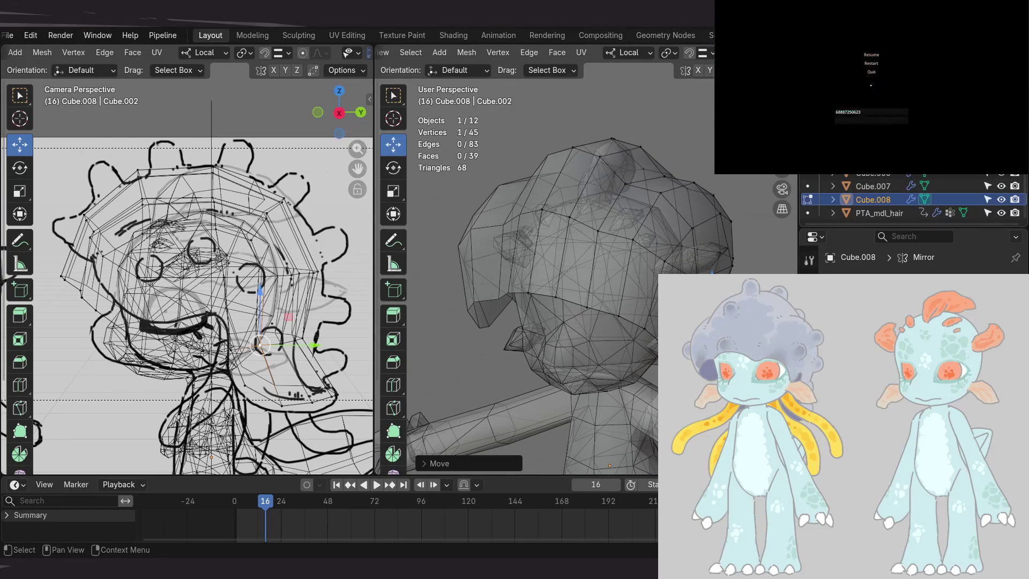
pyautogui.moveTo(700, 257)
pyautogui.mouseDown(button='middle')
pyautogui.moveTo(563, 259)
pyautogui.moveTo(694, 273)
pyautogui.moveTo(714, 242)
pyautogui.moveTo(702, 230)
pyautogui.mouseUp(button='middle')
pyautogui.hotkey('alt', 'z')
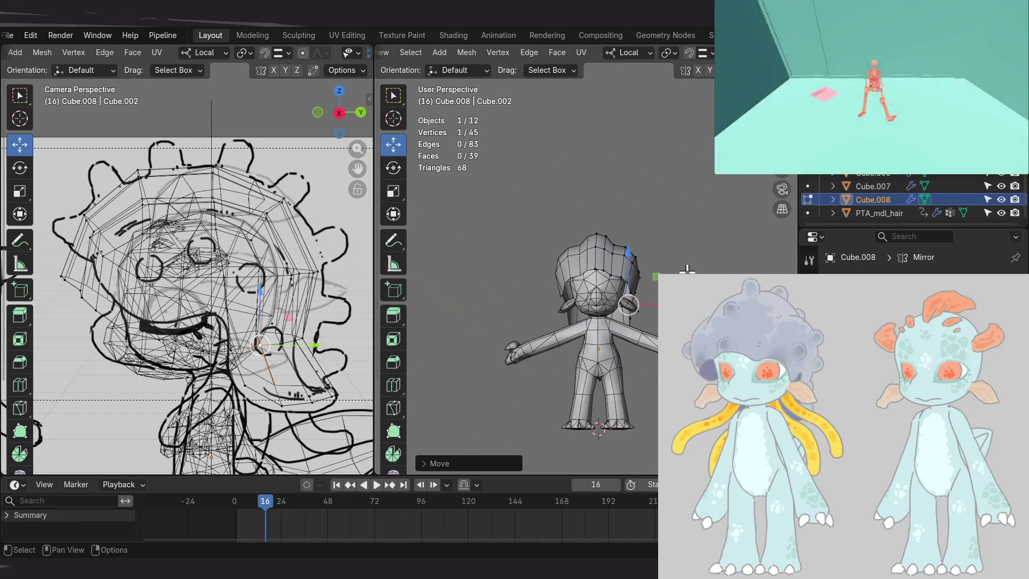
pyautogui.moveTo(714, 271)
pyautogui.mouseDown(button='middle')
pyautogui.moveTo(578, 263)
pyautogui.moveTo(574, 352)
pyautogui.moveTo(616, 332)
pyautogui.moveTo(585, 186)
pyautogui.mouseUp(button='middle')
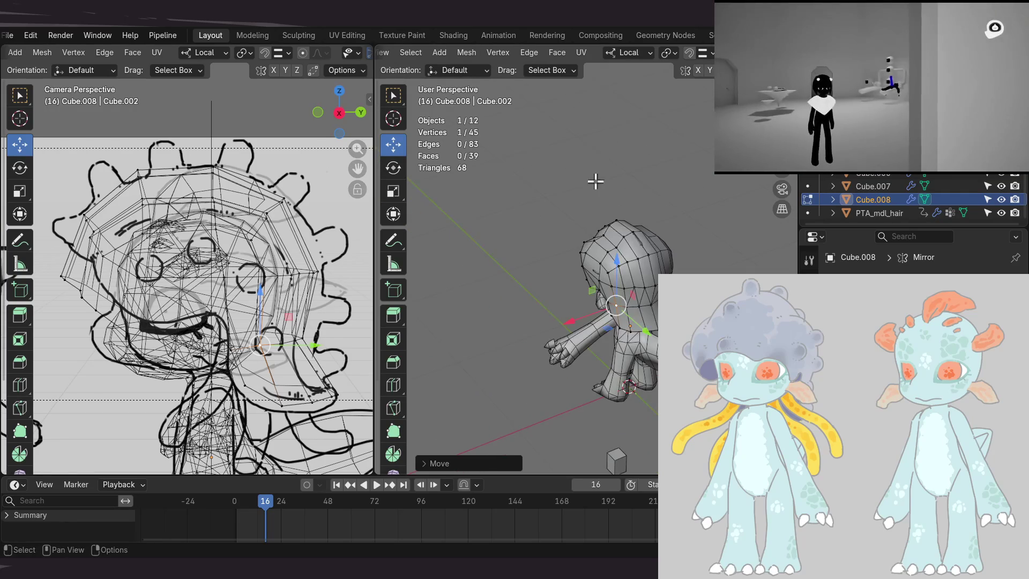
pyautogui.scroll(3, 632, 272)
pyautogui.moveTo(632, 272)
pyautogui.mouseDown(button='middle')
pyautogui.moveTo(593, 232)
pyautogui.moveTo(598, 248)
pyautogui.mouseUp(button='middle')
pyautogui.moveTo(613, 294); pyautogui.dragTo(696, 250, button='middle')
pyautogui.moveTo(644, 290)
pyautogui.mouseDown(button='middle')
pyautogui.moveTo(604, 305)
pyautogui.moveTo(557, 276)
pyautogui.mouseUp(button='middle')
pyautogui.moveTo(746, 272); pyautogui.dragTo(656, 277, button='middle')
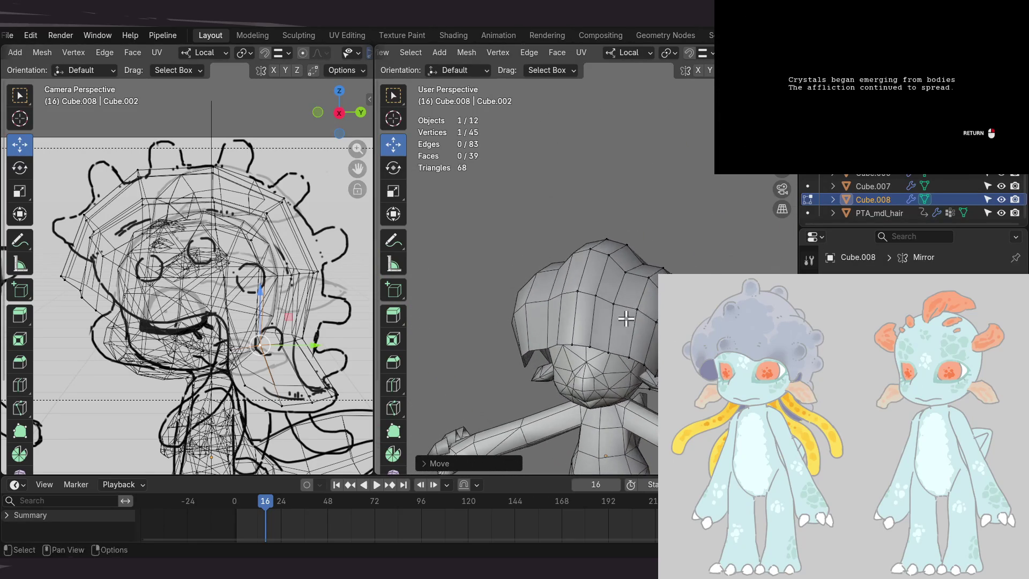
pyautogui.scroll(-3, 603, 247)
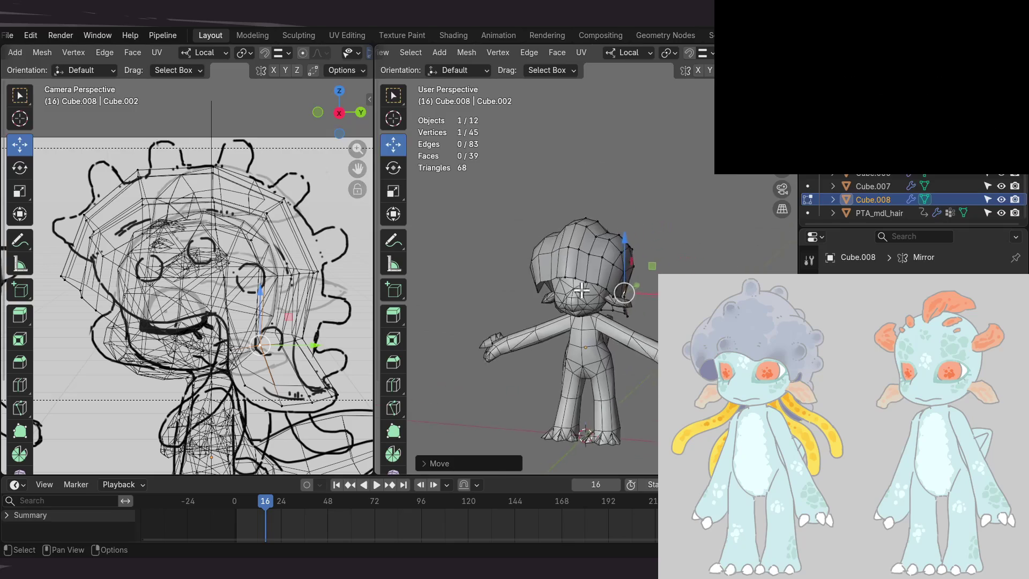
pyautogui.scroll(3, 572, 294)
pyautogui.moveTo(572, 293)
pyautogui.keyDown('shift'); pyautogui.mouseDown(button='middle')
pyautogui.moveTo(545, 282)
pyautogui.moveTo(524, 290)
pyautogui.mouseUp(button='middle'); pyautogui.keyUp('shift')
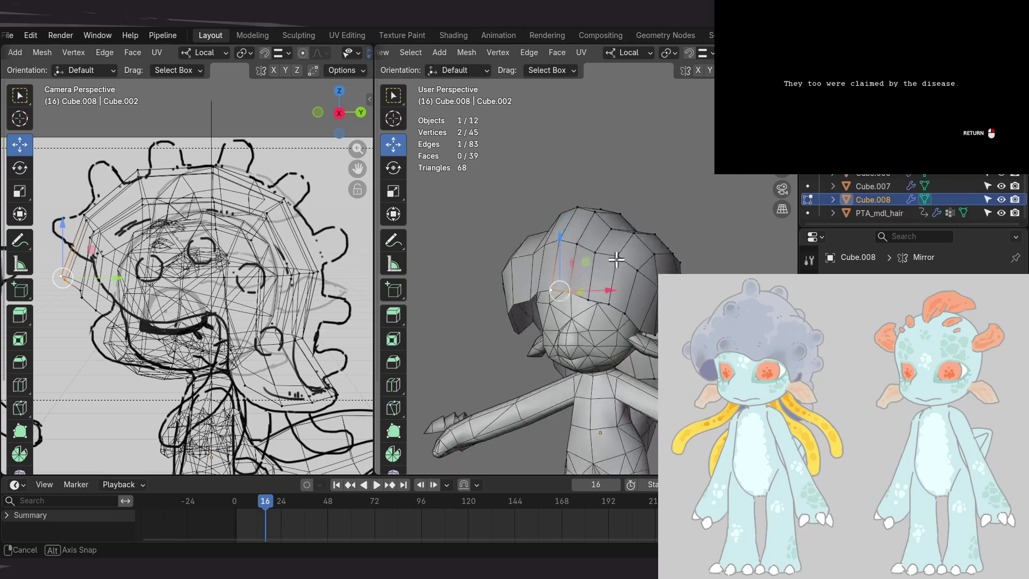
pyautogui.keyDown('shift'); pyautogui.moveTo(657, 271); pyautogui.dragTo(625, 292, button='middle'); pyautogui.keyUp('shift')
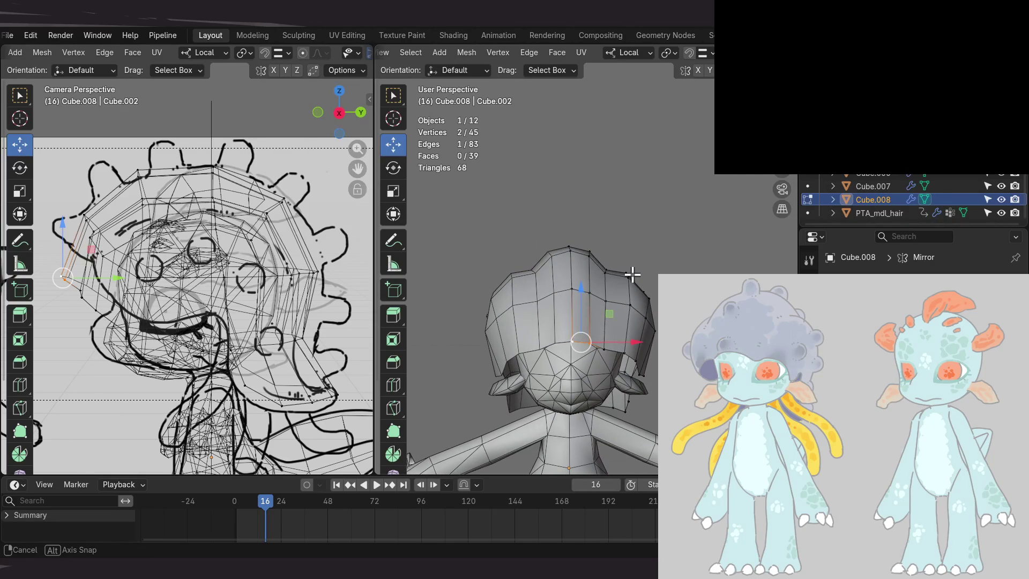
pyautogui.moveTo(576, 250)
pyautogui.keyDown('ctrl'); pyautogui.mouseDown(button='middle')
pyautogui.moveTo(625, 326)
pyautogui.moveTo(631, 273)
pyautogui.mouseUp(button='middle'); pyautogui.keyUp('ctrl')
pyautogui.moveTo(627, 238)
pyautogui.mouseDown(button='middle')
pyautogui.moveTo(626, 179)
pyautogui.moveTo(689, 310)
pyautogui.moveTo(545, 316)
pyautogui.mouseUp(button='middle')
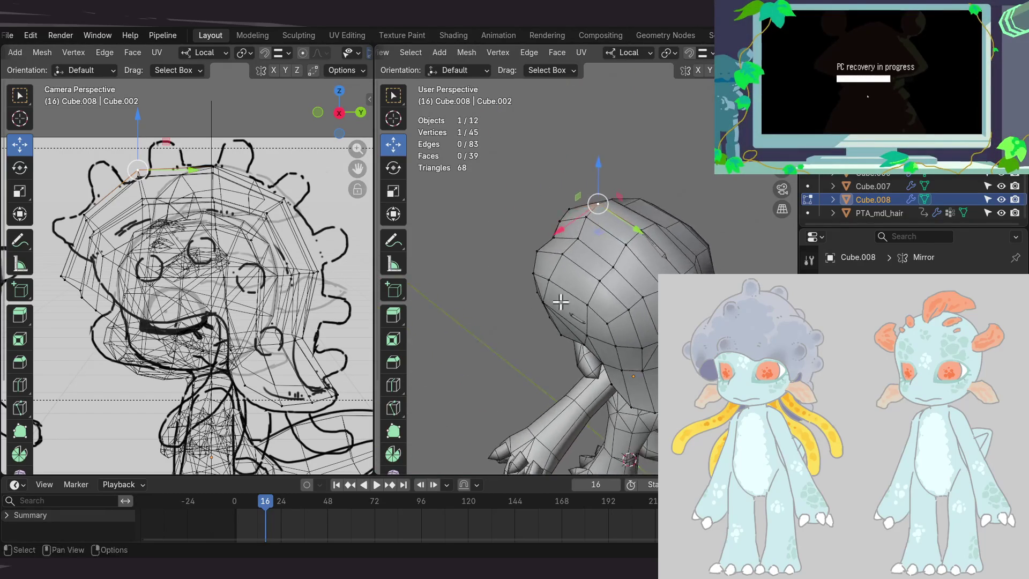
pyautogui.moveTo(574, 296); pyautogui.dragTo(595, 265, button='middle')
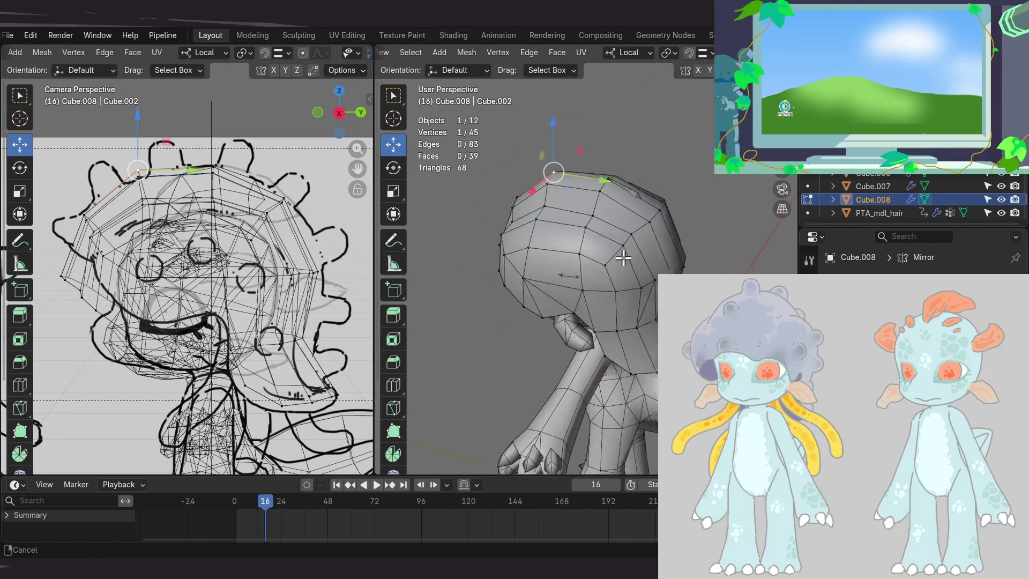
# - Select a vertex at the back of the hair, move it, and inspect it from below
pyautogui.moveTo(648, 244)
pyautogui.mouseDown(button='middle')
pyautogui.moveTo(616, 278)
pyautogui.moveTo(684, 239)
pyautogui.moveTo(660, 262)
pyautogui.moveTo(675, 257)
pyautogui.moveTo(563, 327)
pyautogui.moveTo(598, 316)
pyautogui.moveTo(611, 328)
pyautogui.moveTo(648, 303)
pyautogui.moveTo(648, 291)
pyautogui.moveTo(650, 351)
pyautogui.moveTo(601, 321)
pyautogui.moveTo(514, 327)
pyautogui.moveTo(574, 344)
pyautogui.moveTo(602, 292)
pyautogui.moveTo(582, 283)
pyautogui.moveTo(602, 399)
pyautogui.moveTo(625, 366)
pyautogui.mouseUp(button='middle')
pyautogui.click(603, 399)
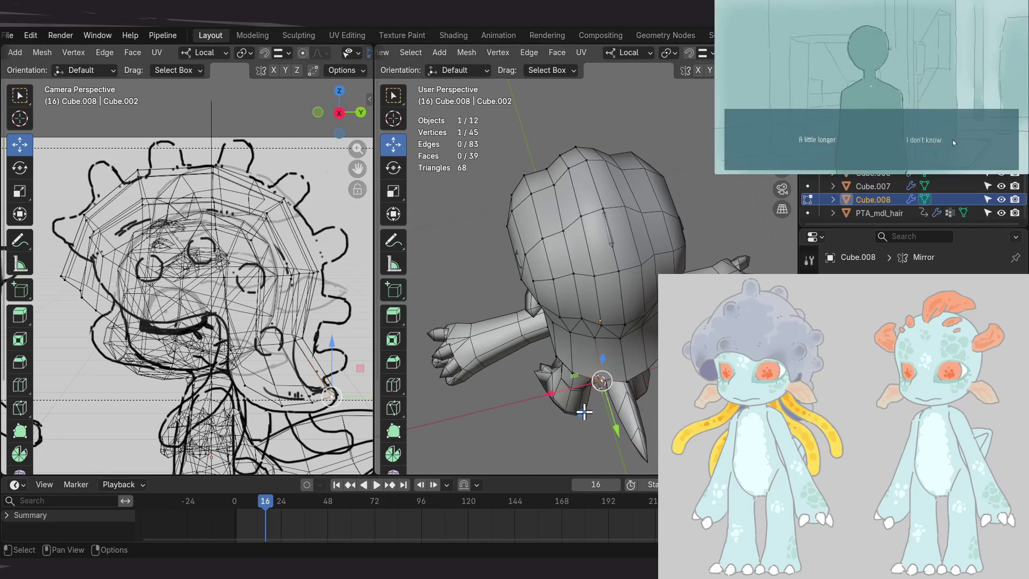
pyautogui.press('g')
pyautogui.click(568, 410)
pyautogui.moveTo(568, 410)
pyautogui.mouseDown(button='middle')
pyautogui.moveTo(626, 281)
pyautogui.moveTo(606, 320)
pyautogui.moveTo(697, 327)
pyautogui.moveTo(686, 332)
pyautogui.moveTo(670, 407)
pyautogui.mouseUp(button='middle')
pyautogui.moveTo(522, 386); pyautogui.dragTo(519, 311, button='middle')
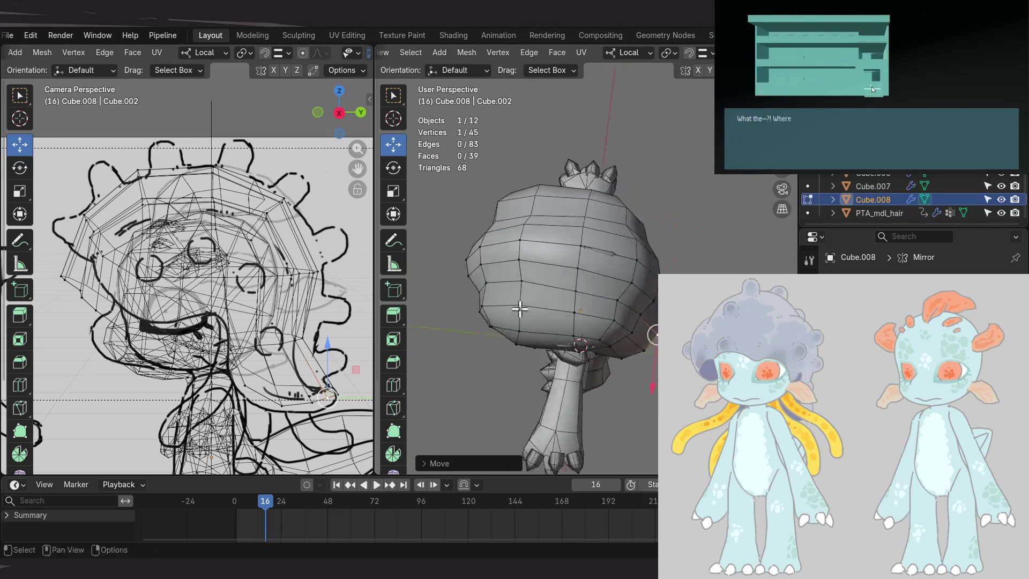
pyautogui.moveTo(585, 342)
pyautogui.mouseDown(button='middle')
pyautogui.moveTo(600, 327)
pyautogui.moveTo(586, 319)
pyautogui.moveTo(537, 331)
pyautogui.moveTo(525, 345)
pyautogui.moveTo(593, 232)
pyautogui.moveTo(610, 257)
pyautogui.moveTo(539, 229)
pyautogui.mouseUp(button='middle')
pyautogui.scroll(4, 589, 322)
pyautogui.scroll(-4, 593, 298)
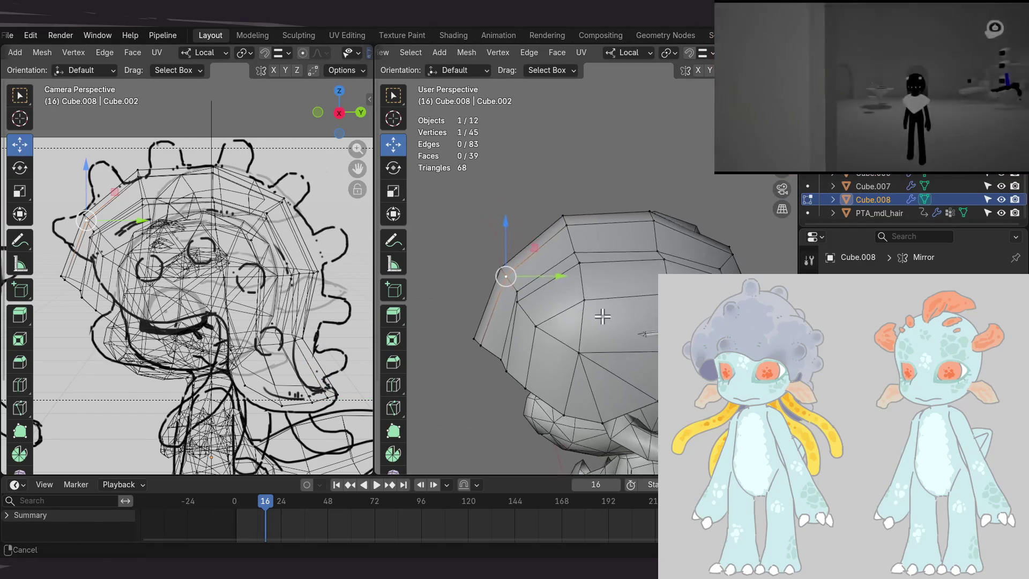
# - In Right Ortho view, slide the back vertex within the YZ plane to match the side reference
pyautogui.press('KP_3')
pyautogui.moveTo(548, 260); pyautogui.dragTo(559, 261)
pyautogui.moveTo(585, 260)
pyautogui.mouseDown(button='middle')
pyautogui.moveTo(545, 268)
pyautogui.moveTo(594, 264)
pyautogui.moveTo(583, 242)
pyautogui.moveTo(647, 245)
pyautogui.mouseUp(button='middle')
pyautogui.moveTo(652, 188)
pyautogui.mouseDown(button='middle')
pyautogui.moveTo(662, 257)
pyautogui.moveTo(633, 231)
pyautogui.moveTo(656, 300)
pyautogui.moveTo(653, 333)
pyautogui.mouseUp(button='middle')
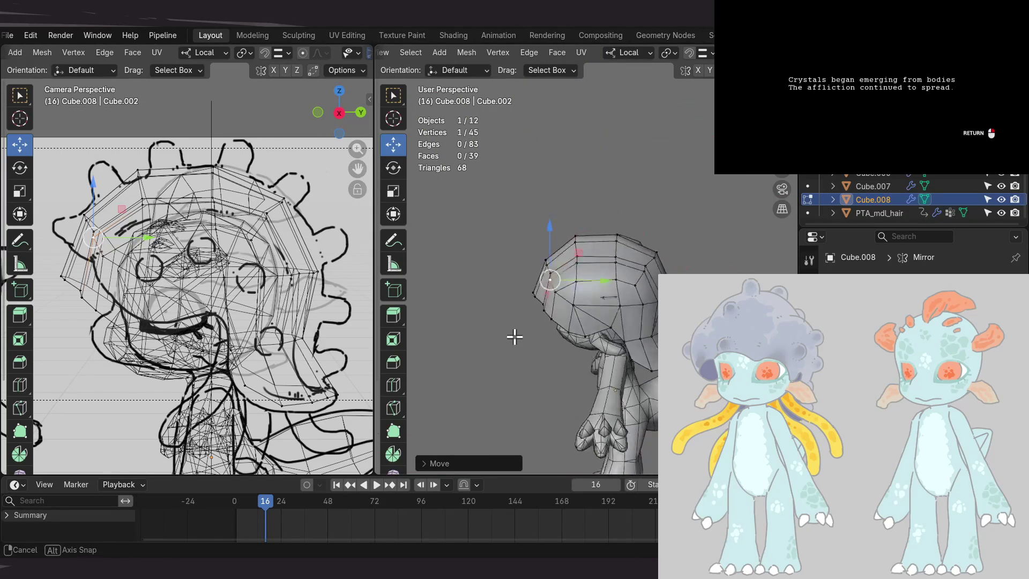
pyautogui.moveTo(577, 327)
pyautogui.mouseDown(button='middle')
pyautogui.moveTo(510, 397)
pyautogui.moveTo(546, 336)
pyautogui.mouseUp(button='middle')
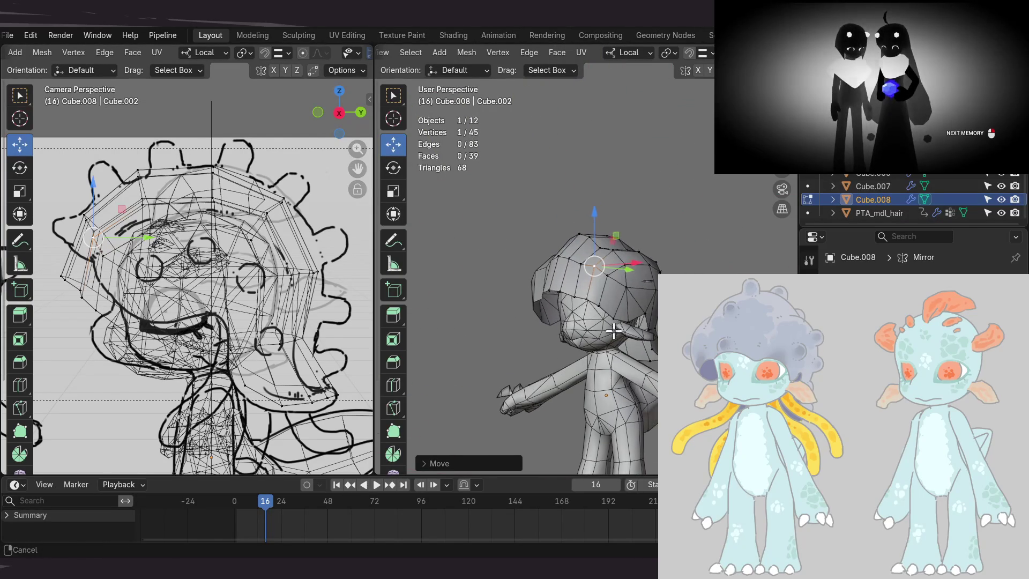